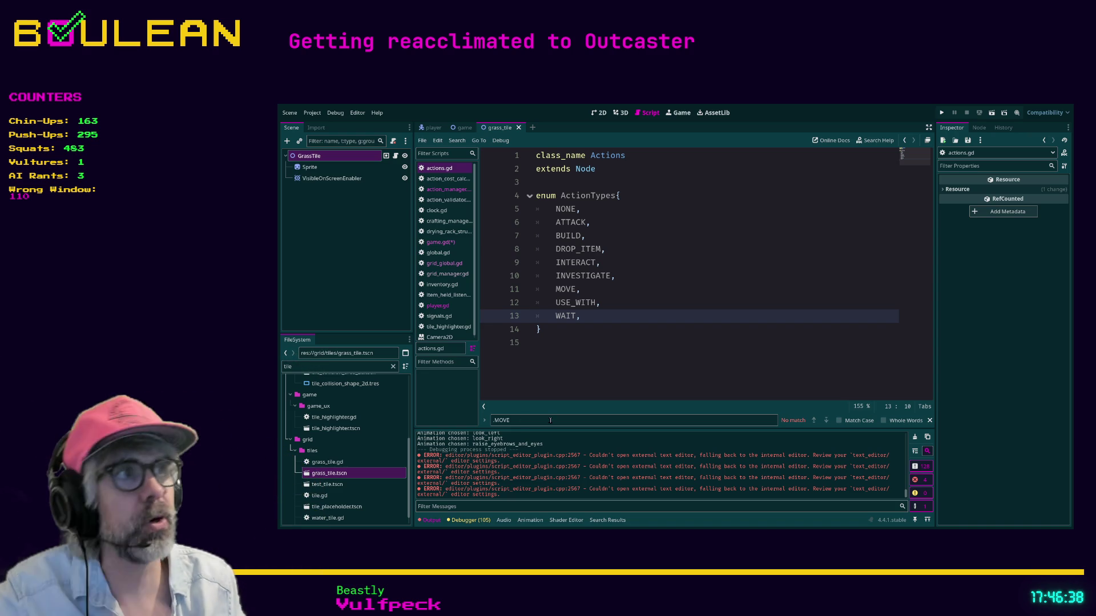
Select the GrassTile node in grass_tile.tscn to inspect its Traversable and Attackable properties
left_click(334, 474)
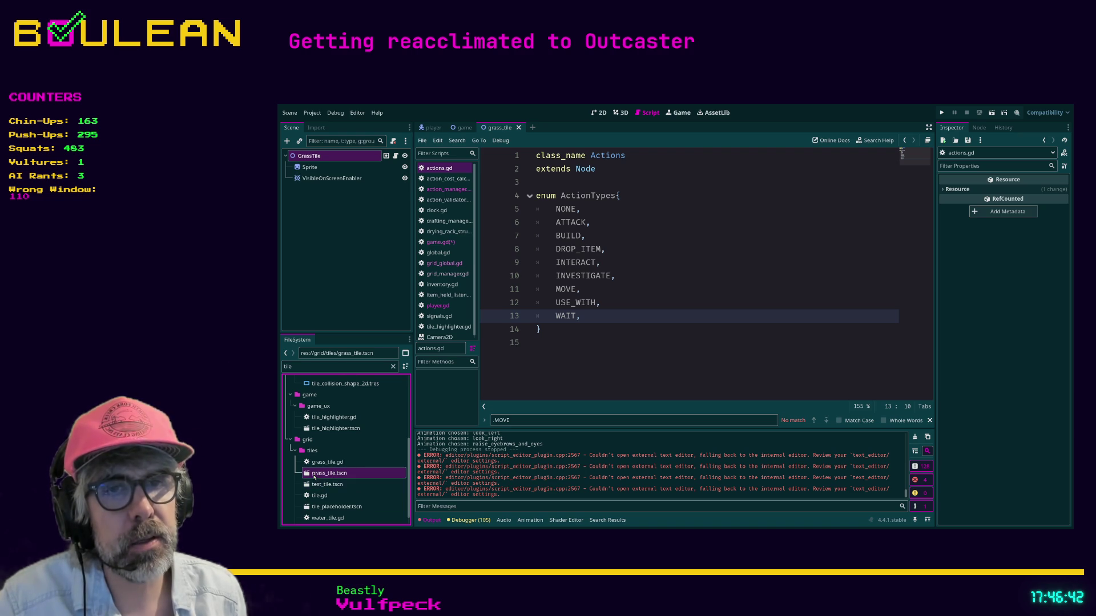
left_click(315, 156)
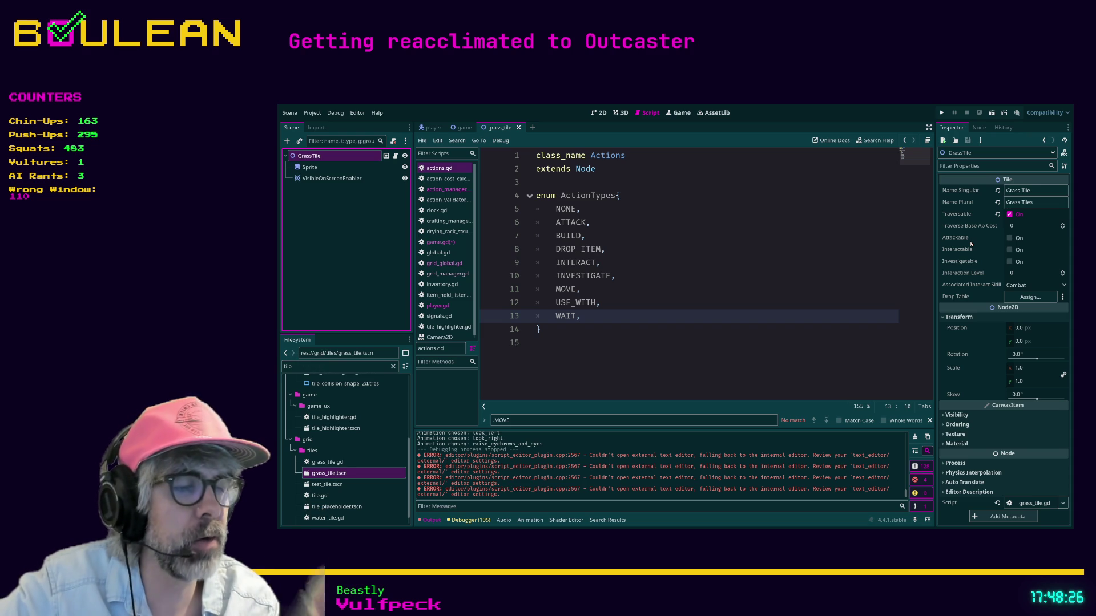
left_click(670, 288)
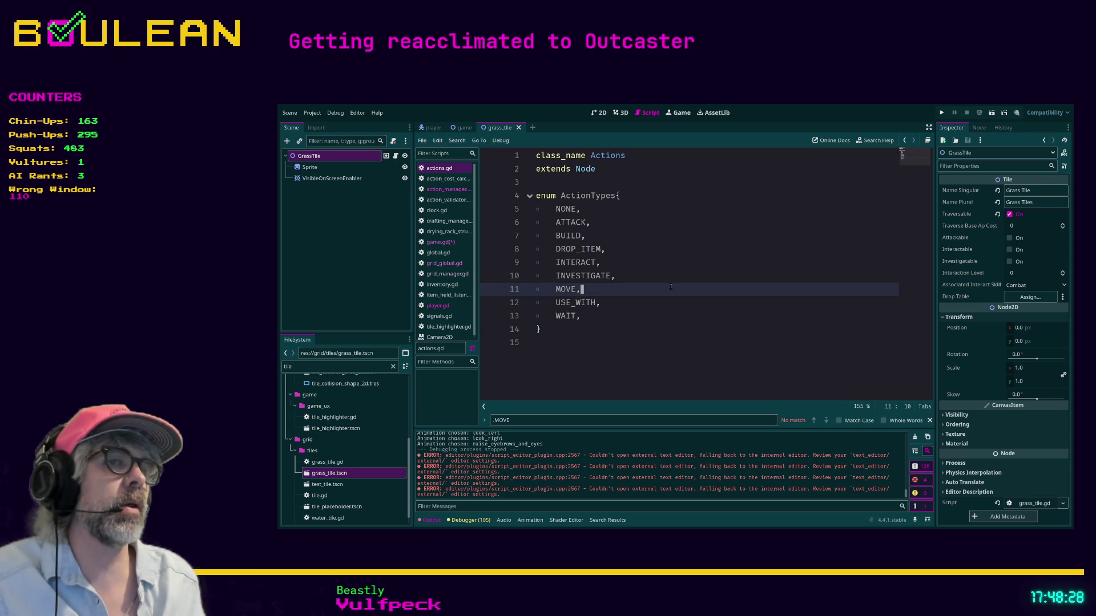
Save game.gd, go to line 155 in its action-point comments, and run the project
left_click(440, 242)
left_click(678, 280)
key("ctrl+s")
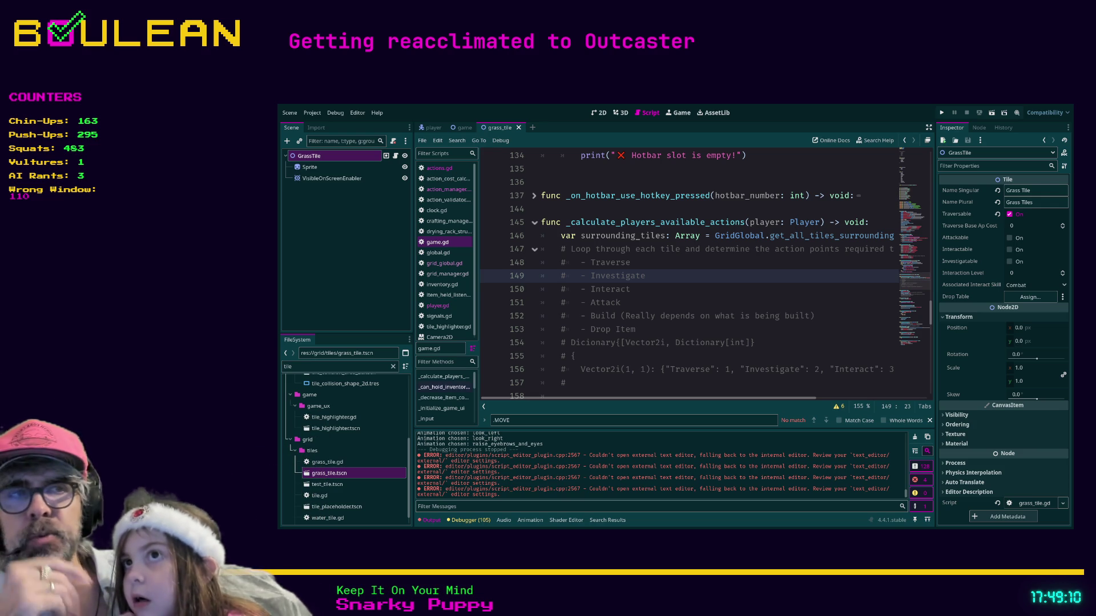
left_click(596, 356)
key("F5")
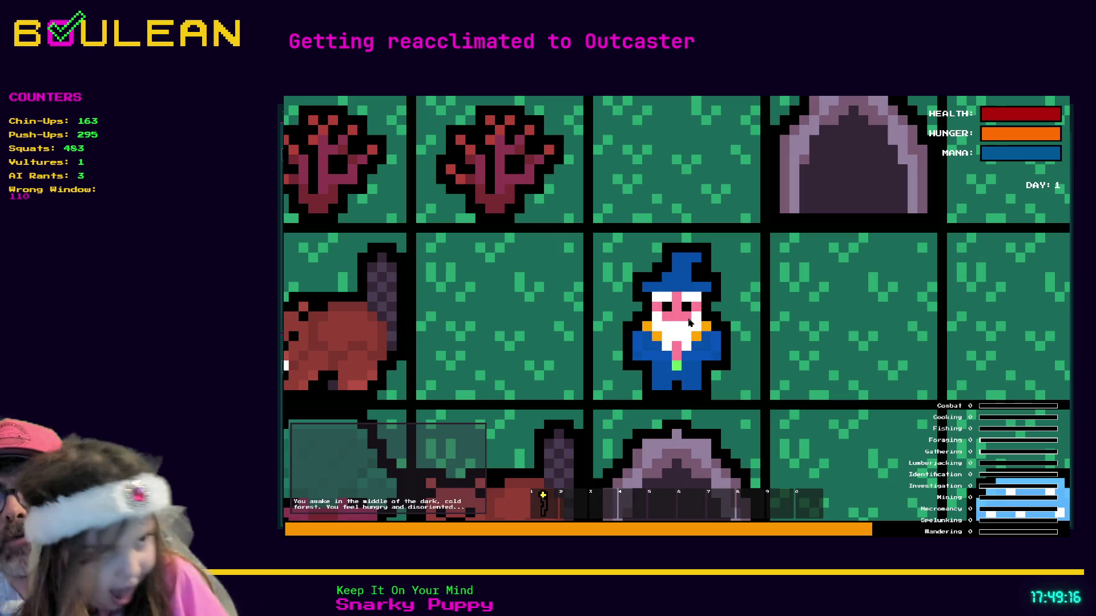
Zoom the game view and move the wizard one tile right, reaching nightfall at 18:04
scroll(688, 322, "down", 3)
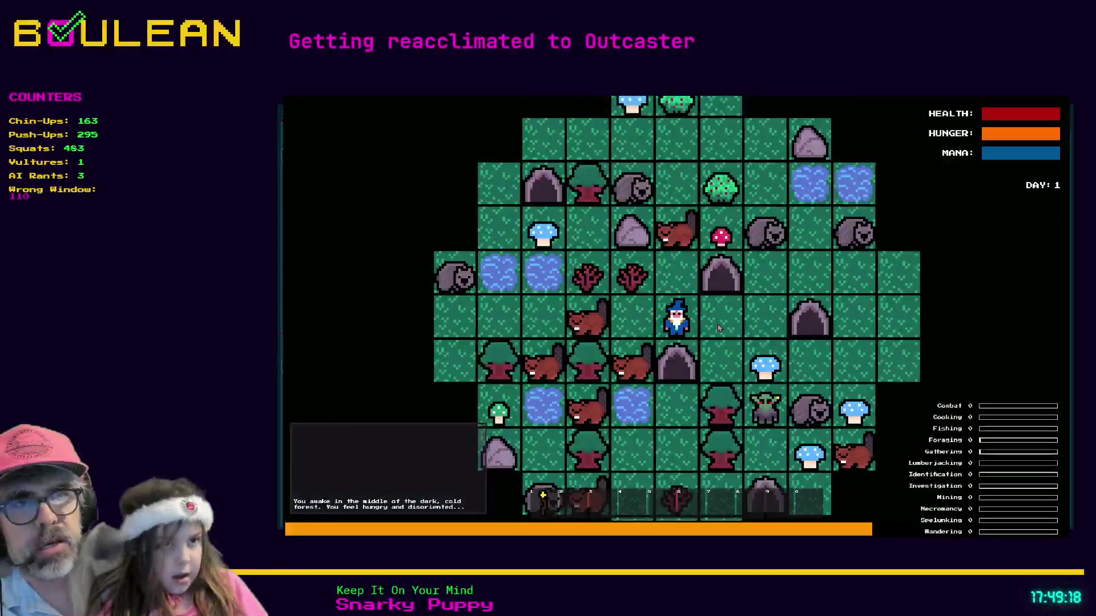
scroll(658, 293, "up", 3)
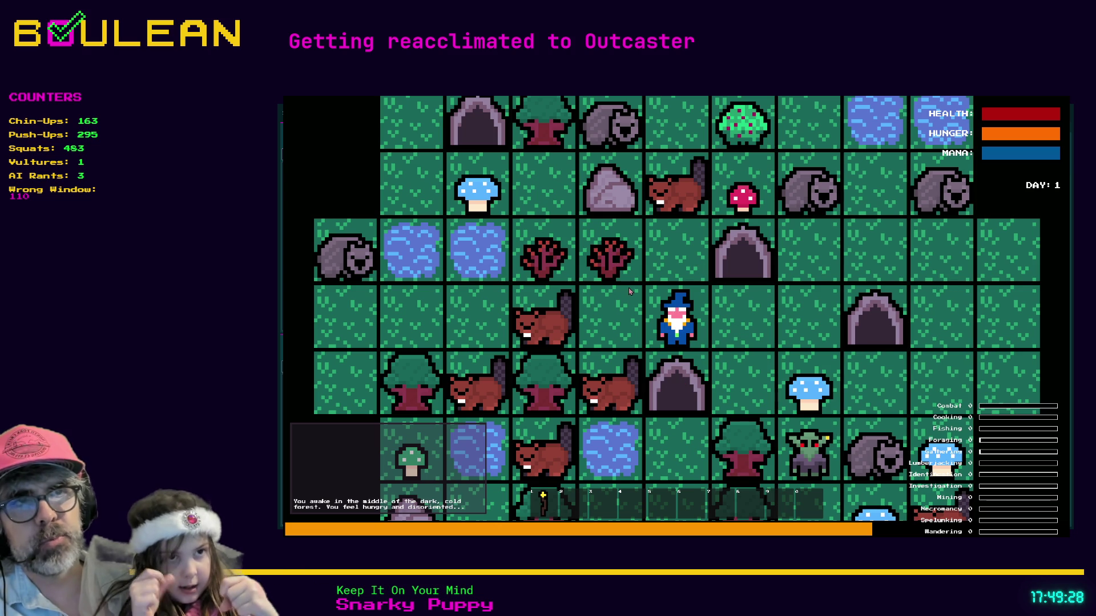
left_click(751, 337)
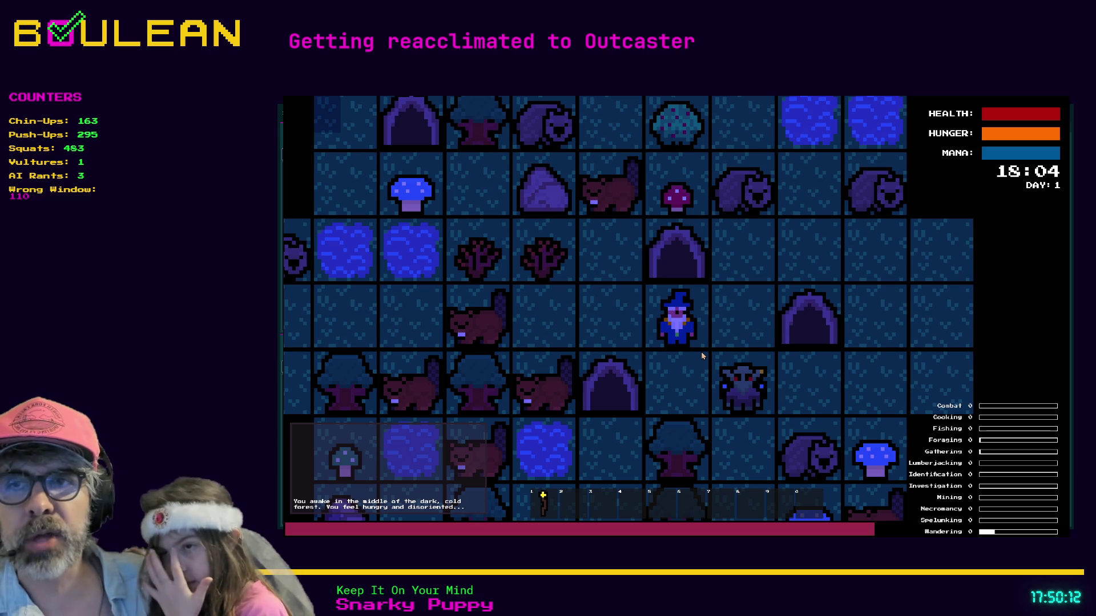
Zoom the game view and move the wizard one tile left
scroll(778, 335, "down", 5)
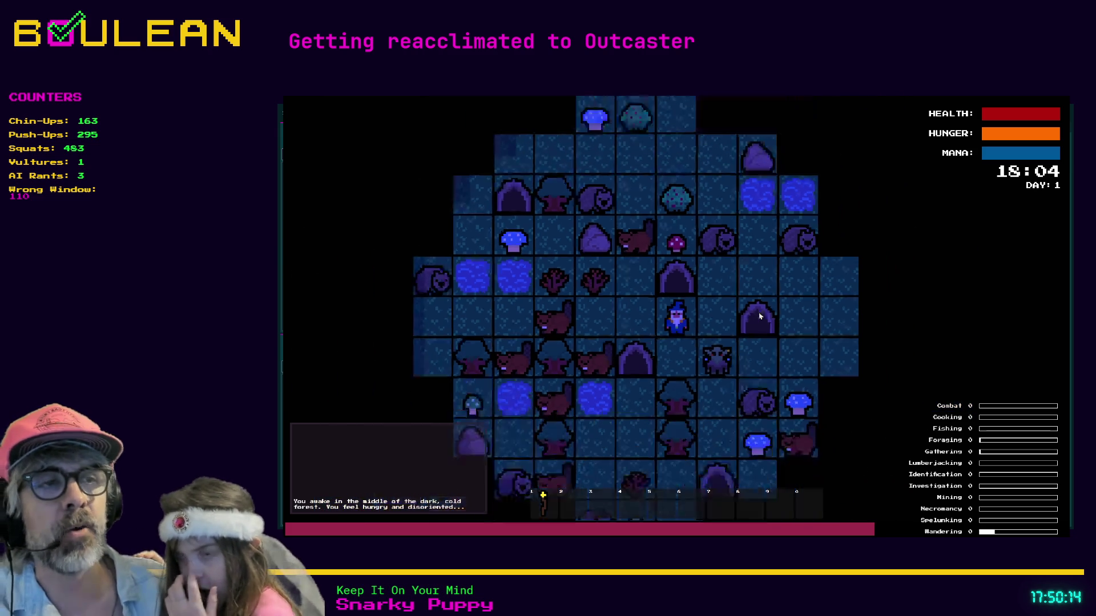
scroll(778, 336, "up", 5)
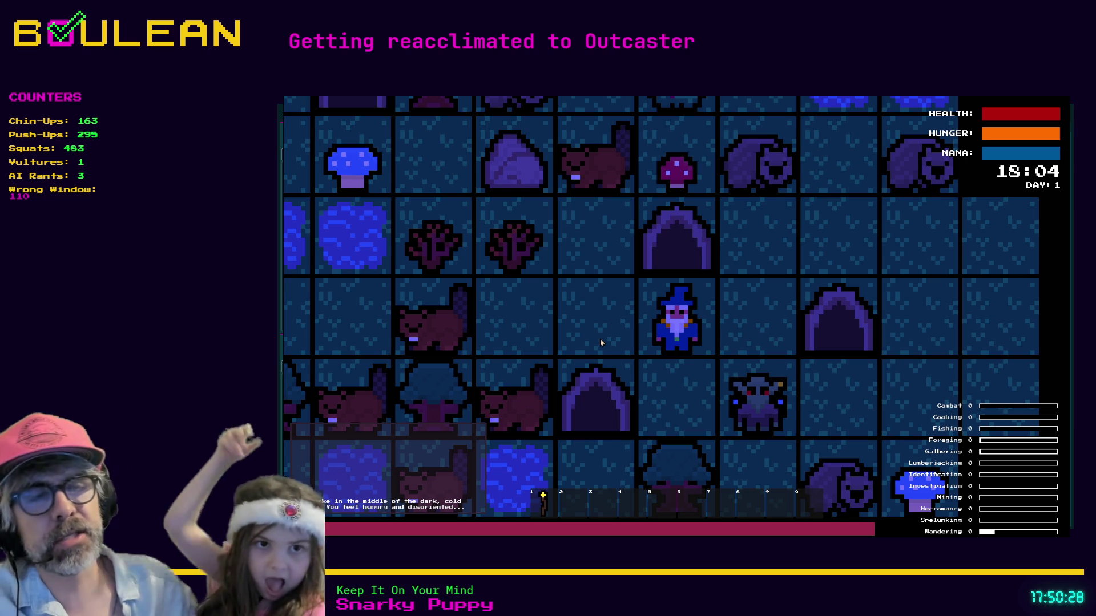
scroll(573, 300, "down", 1)
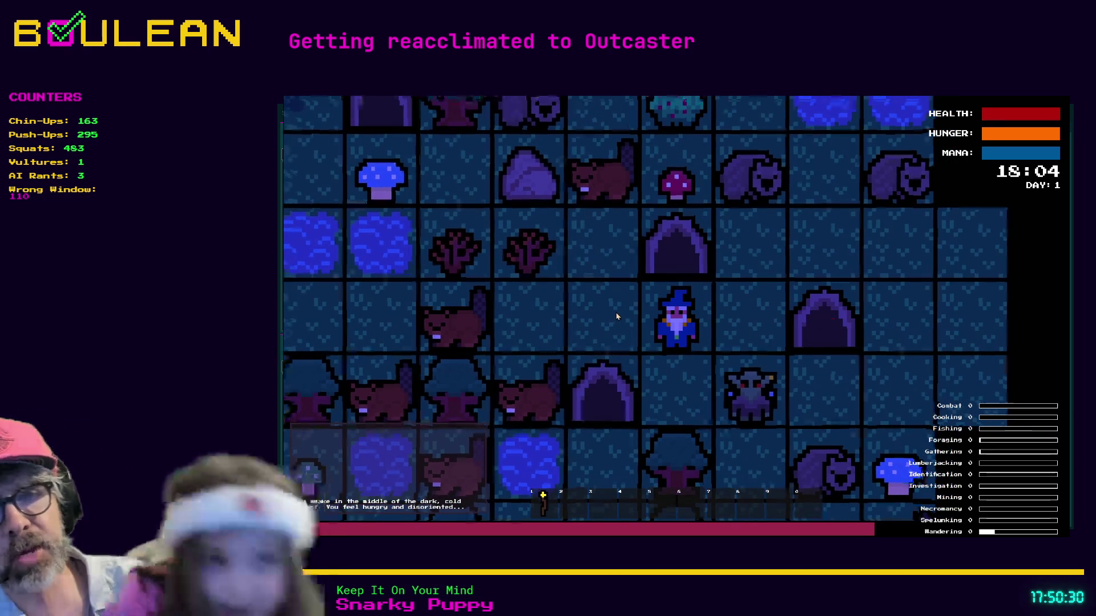
left_click(616, 316)
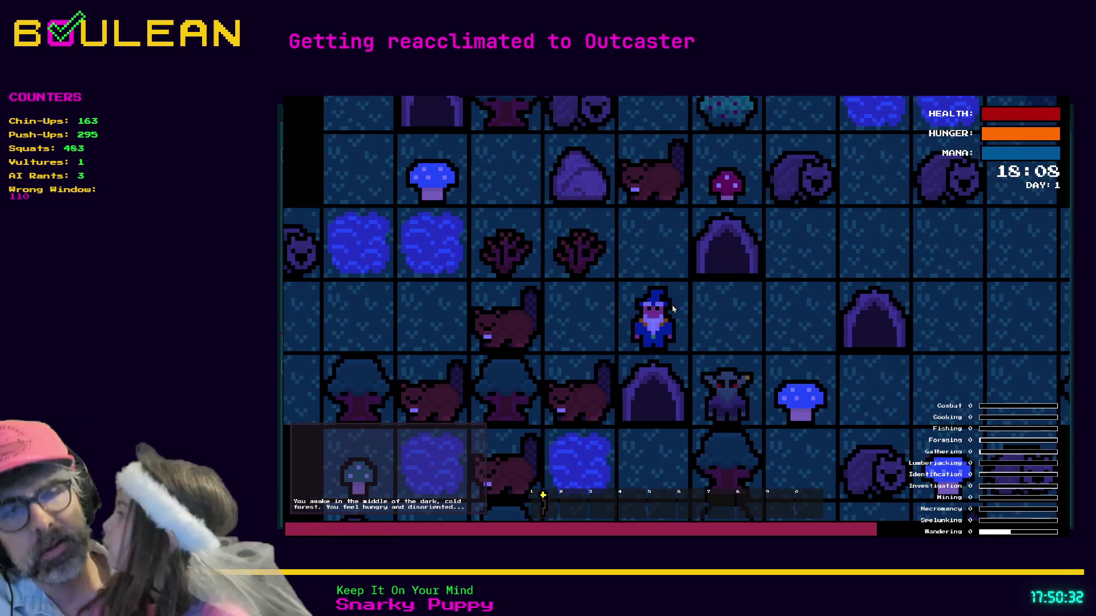
Restart the game twice for fresh maps, then stop it with F8
key("F5")
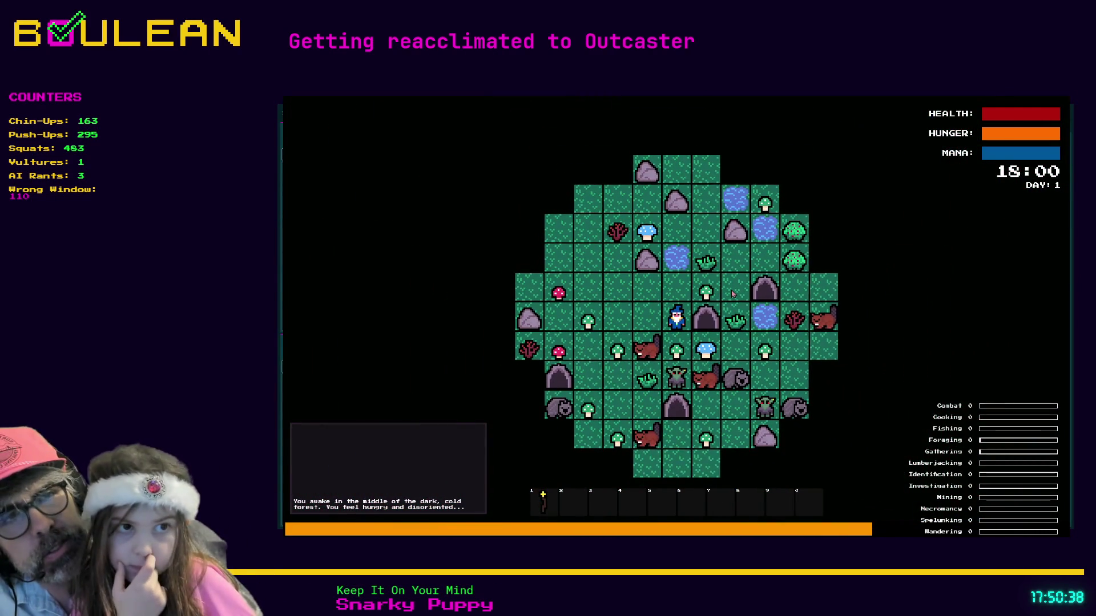
key("F5")
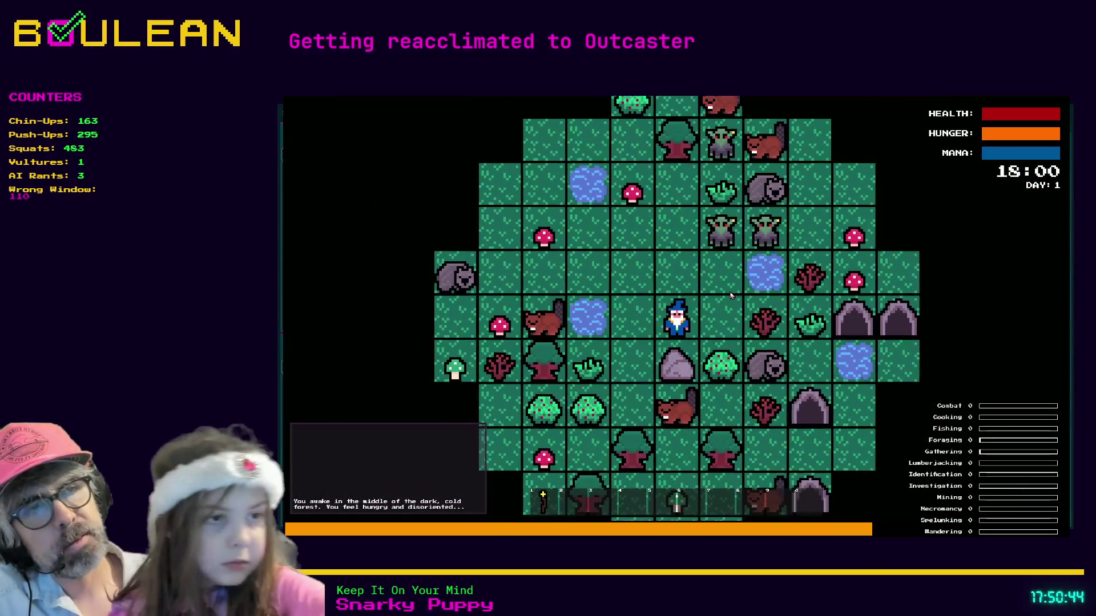
scroll(786, 350, "up", 3)
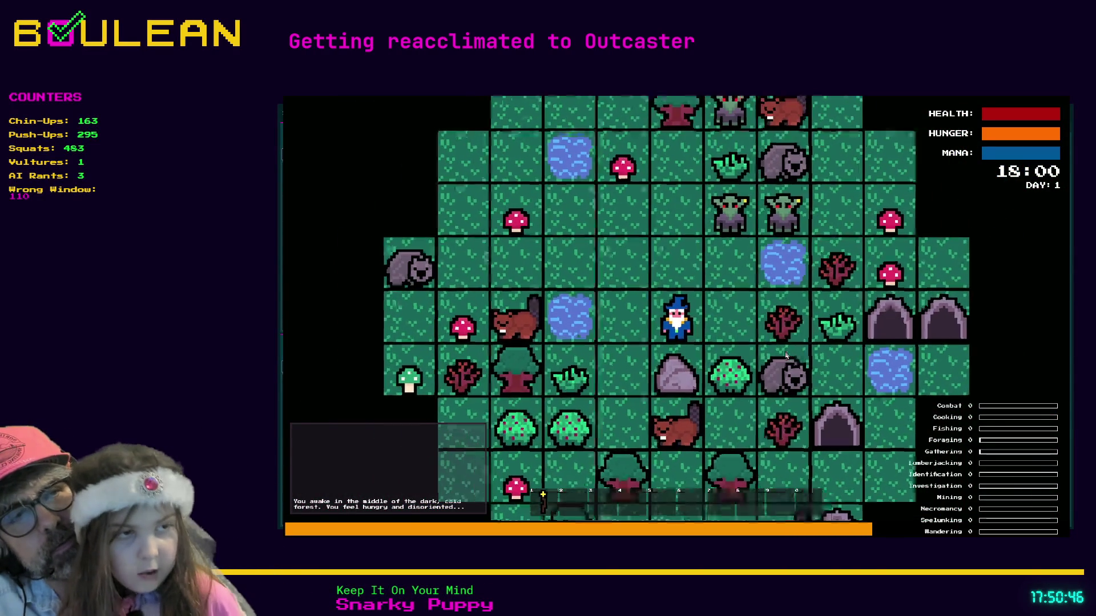
scroll(793, 356, "up", 1)
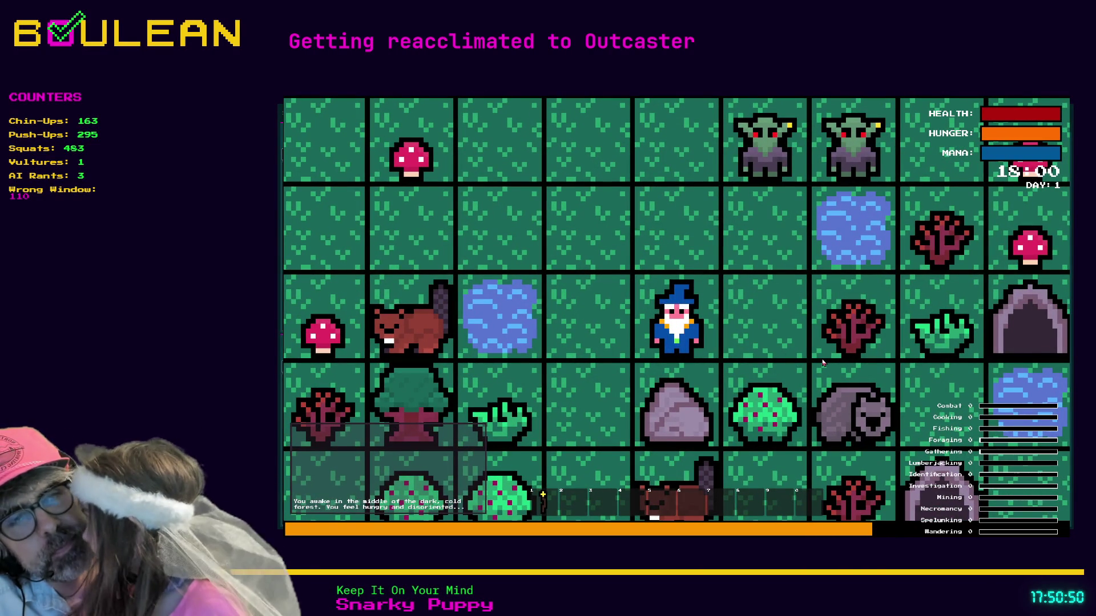
key("F8")
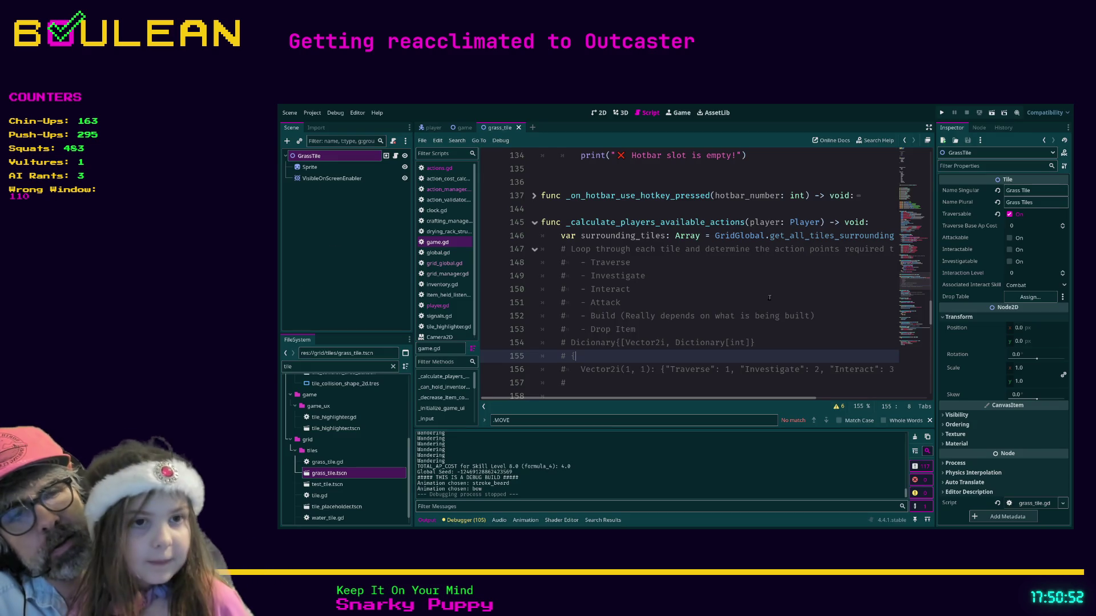
Search Brave for 'wombat' in a new tab and show the image results
key("alt+Tab")
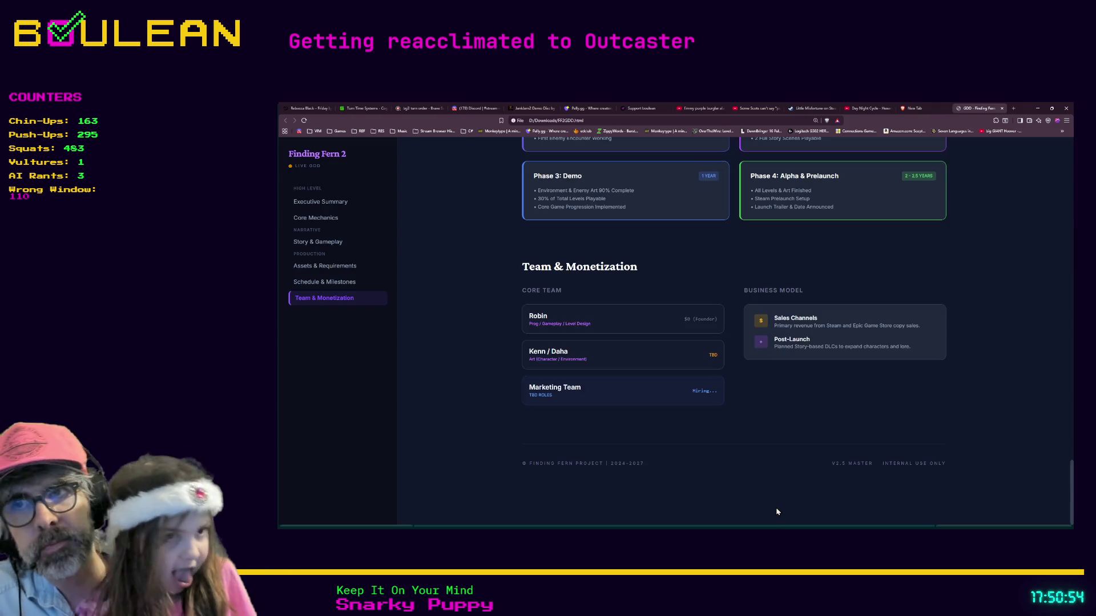
key("ctrl+t")
type("wombat")
key("Return")
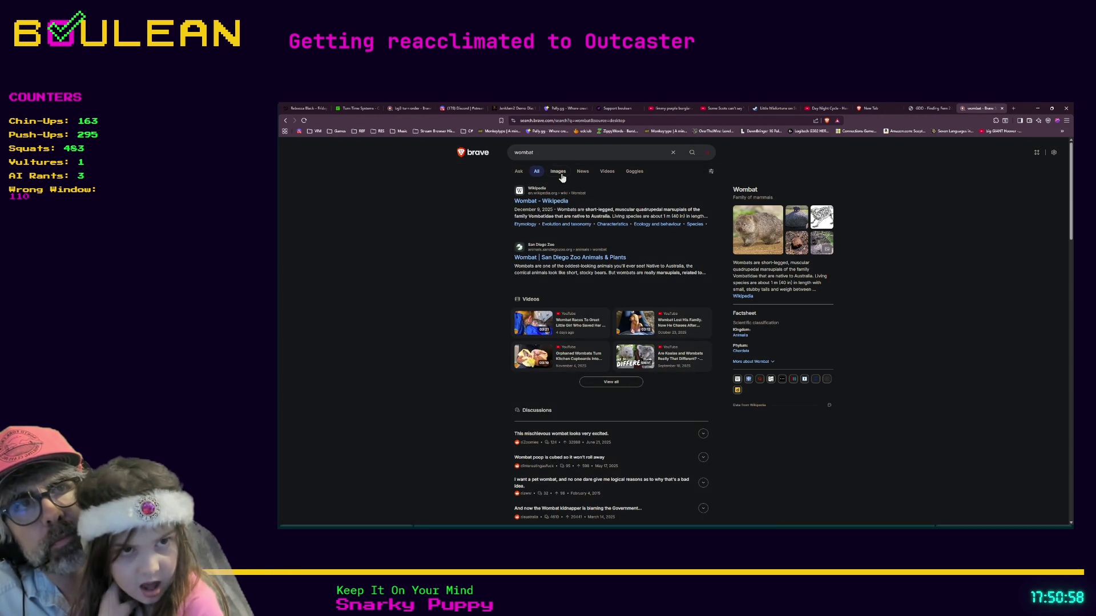
left_click(559, 173)
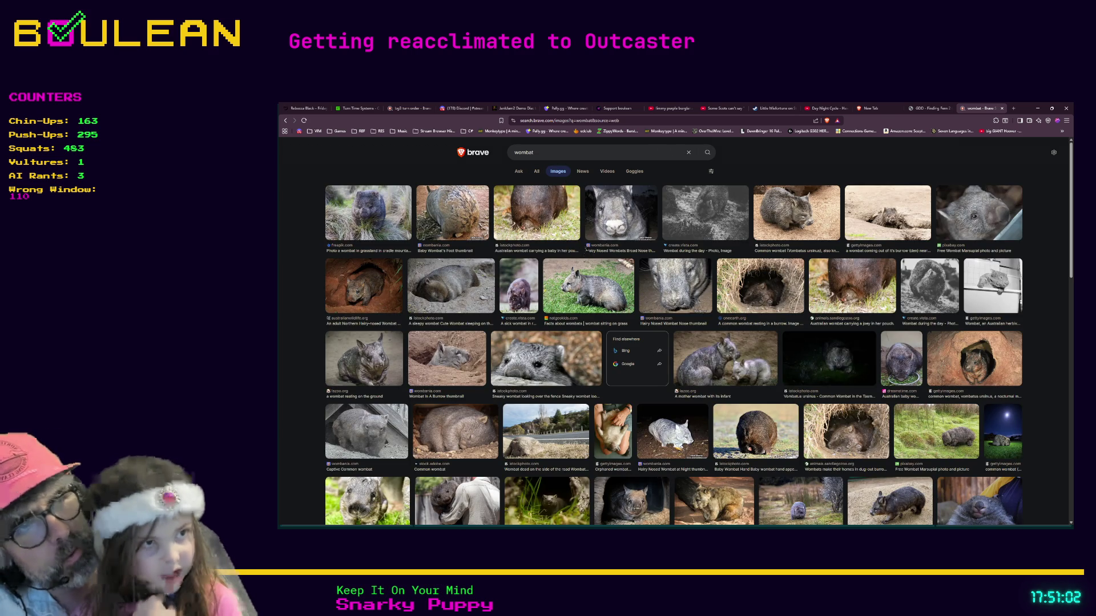
Preview three wombat photos, including the hairy-nosed wombats, then return to Godot
left_click(608, 277)
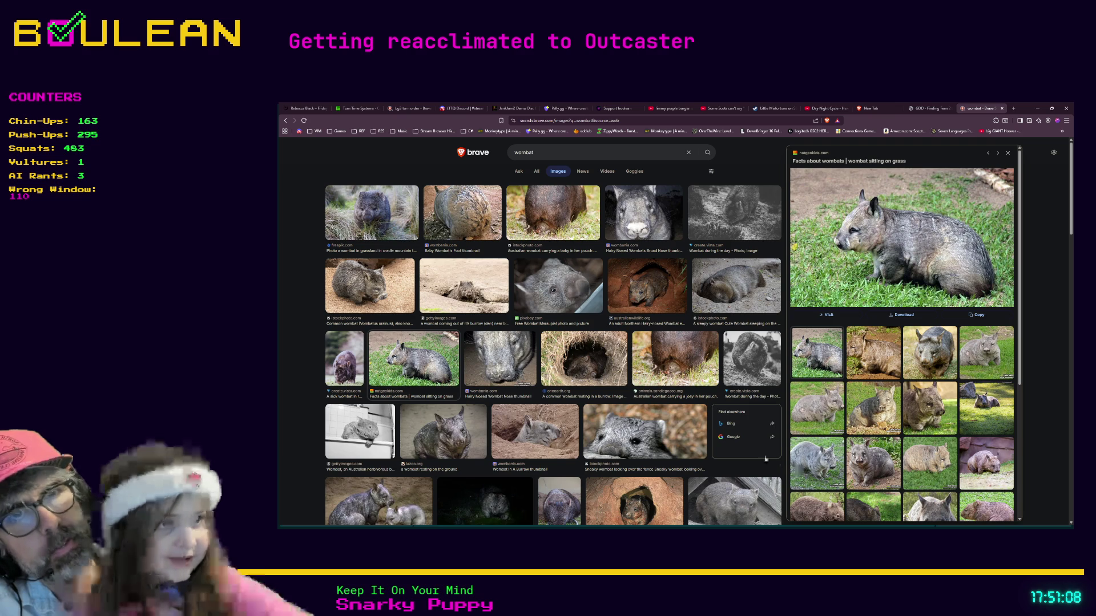
left_click(978, 363)
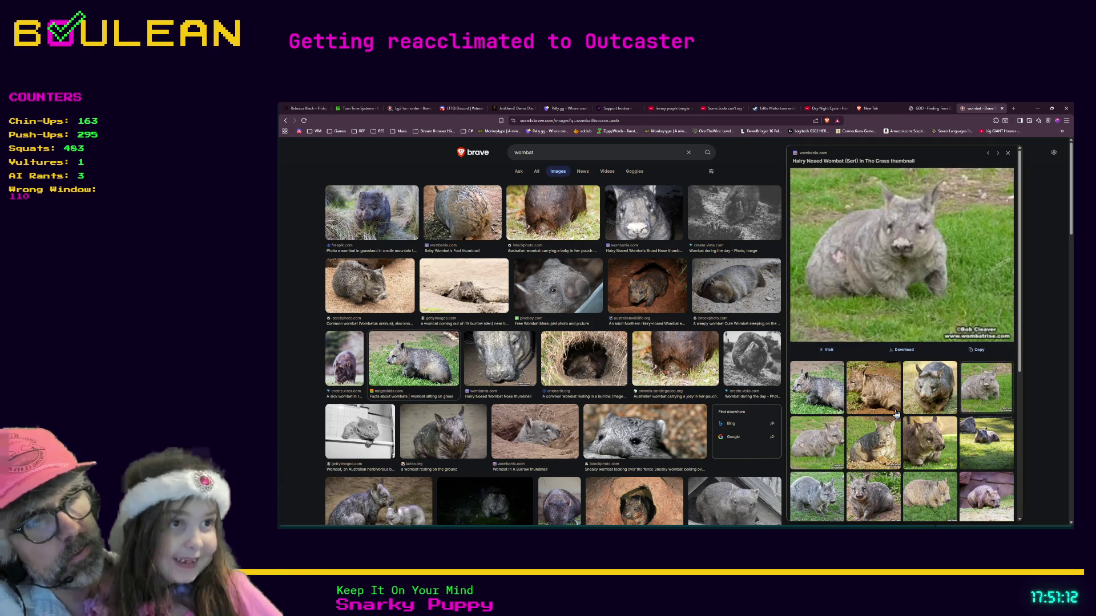
left_click(885, 453)
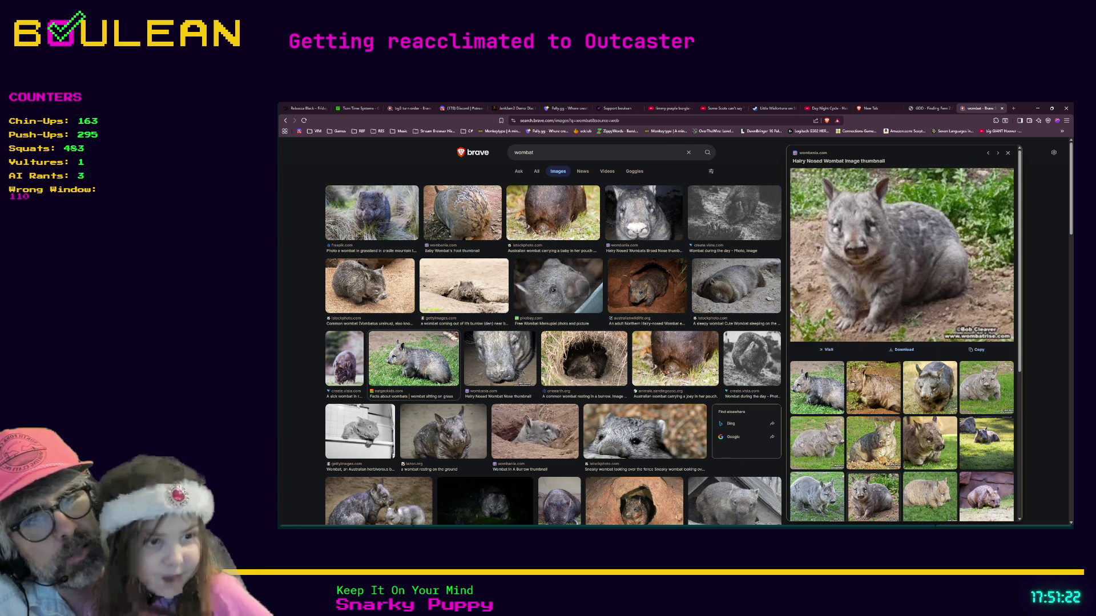
key("alt+Tab")
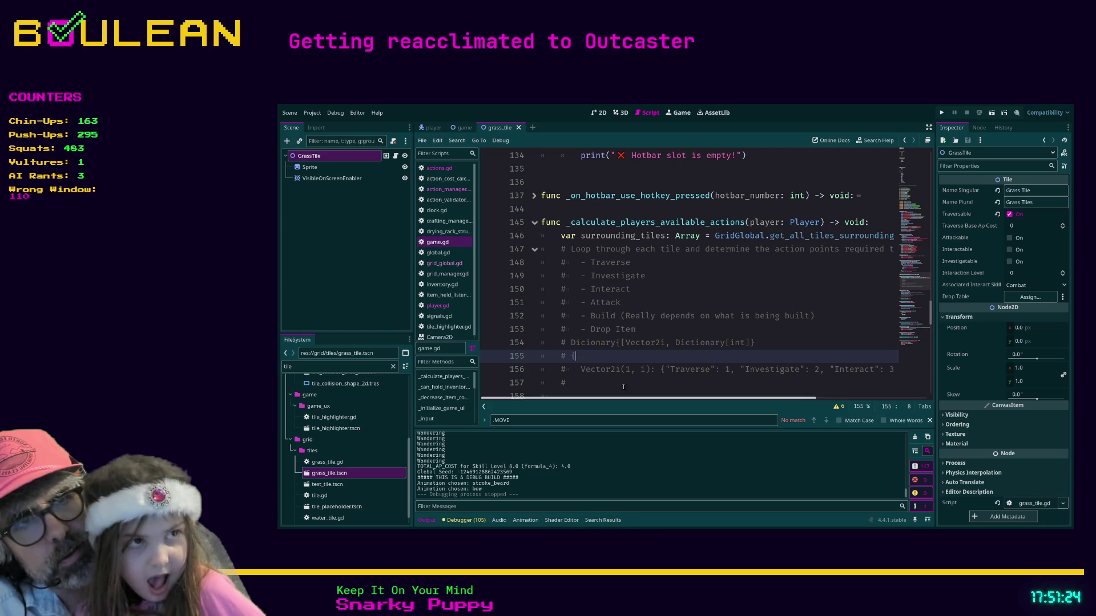
left_click(628, 381)
key("F5")
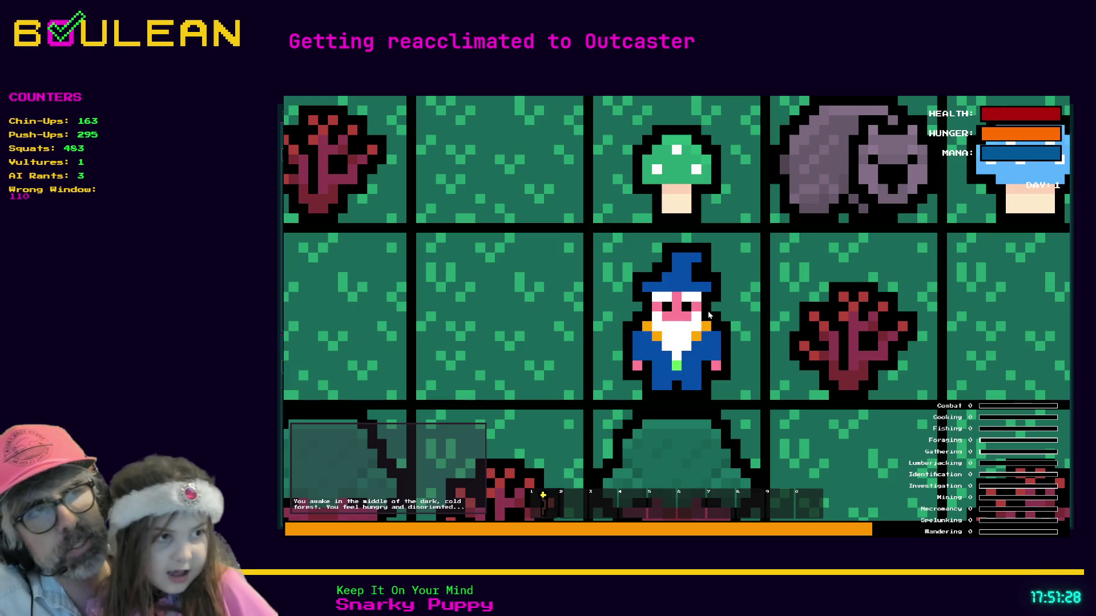
scroll(690, 398, "down", 3)
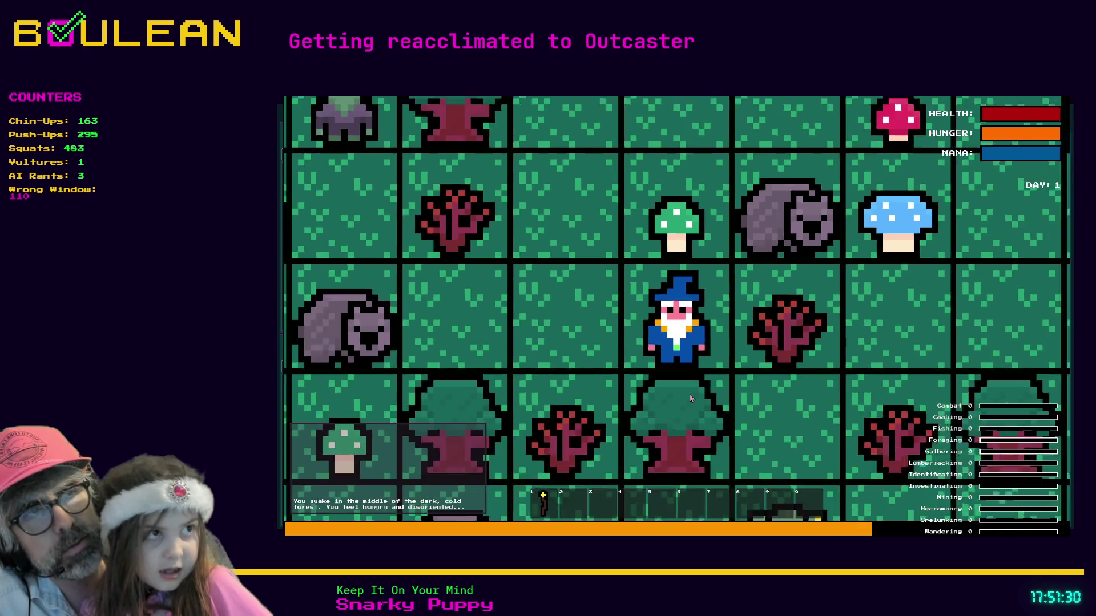
scroll(690, 398, "down", 2)
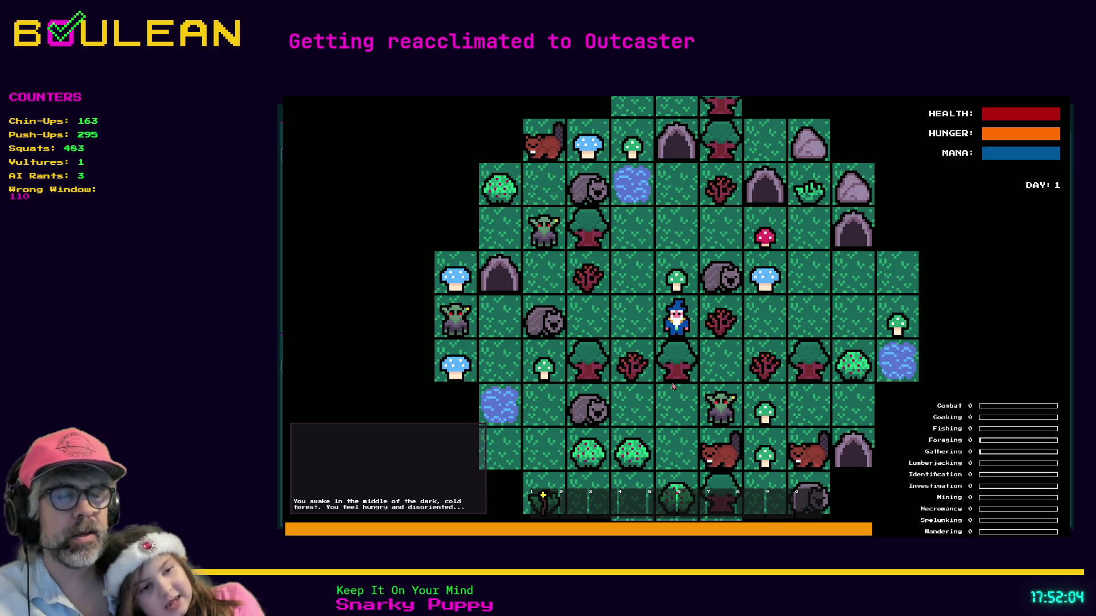
key("F8")
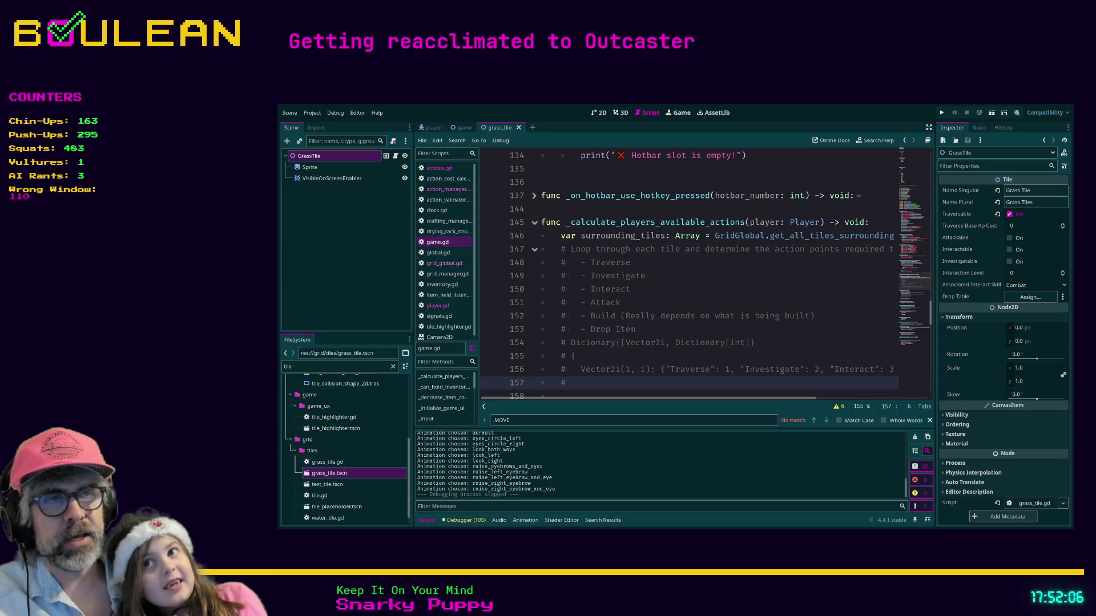
Place the cursor after the Interact and Attack entries in the action-cost comments
left_click(693, 288)
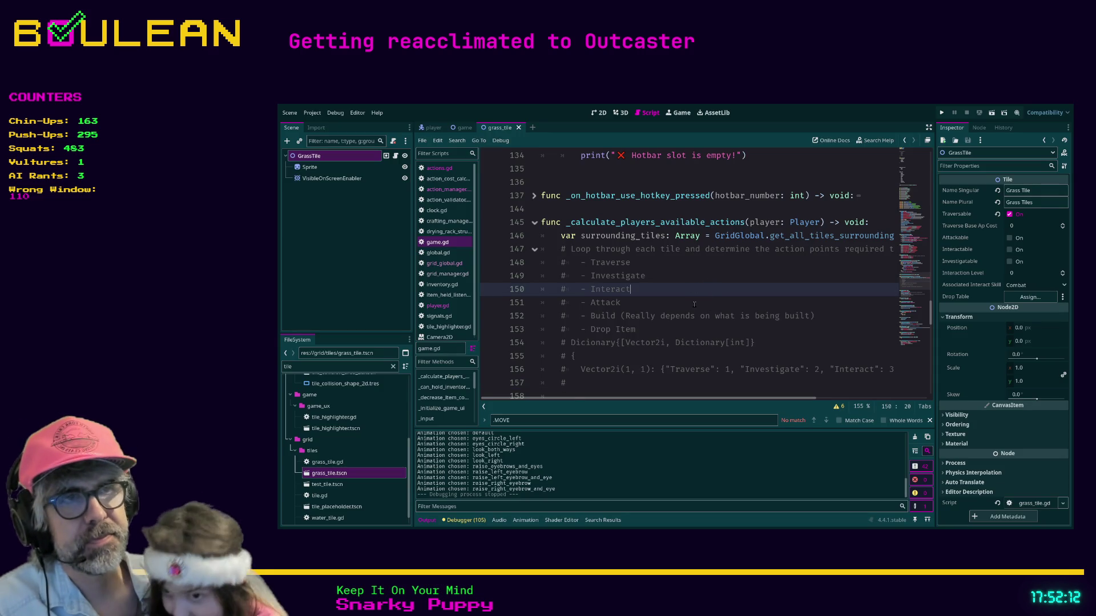
left_click(694, 303)
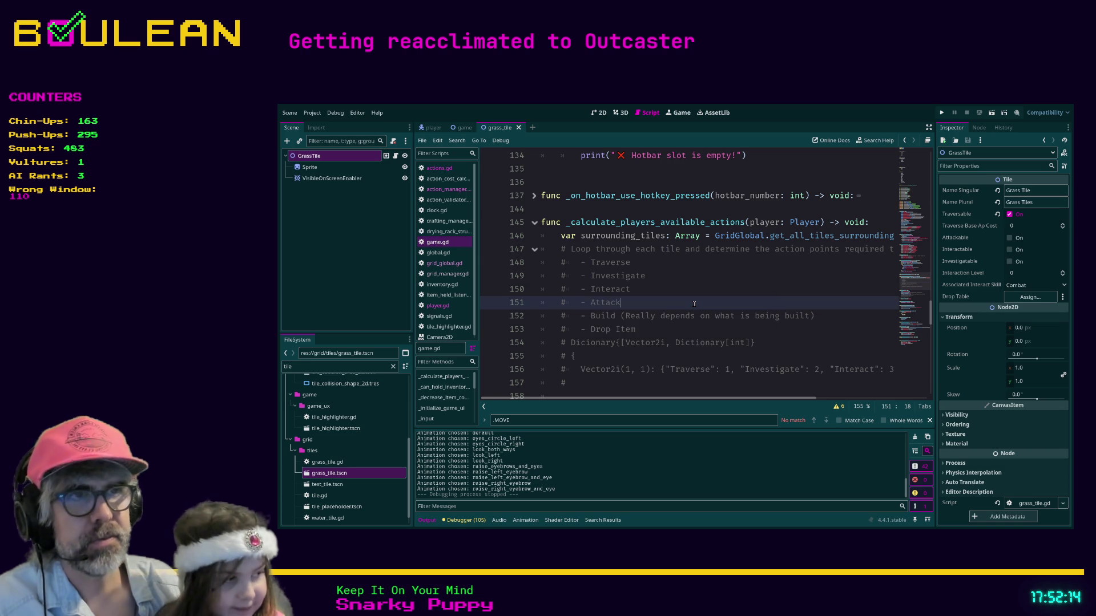
key("Escape")
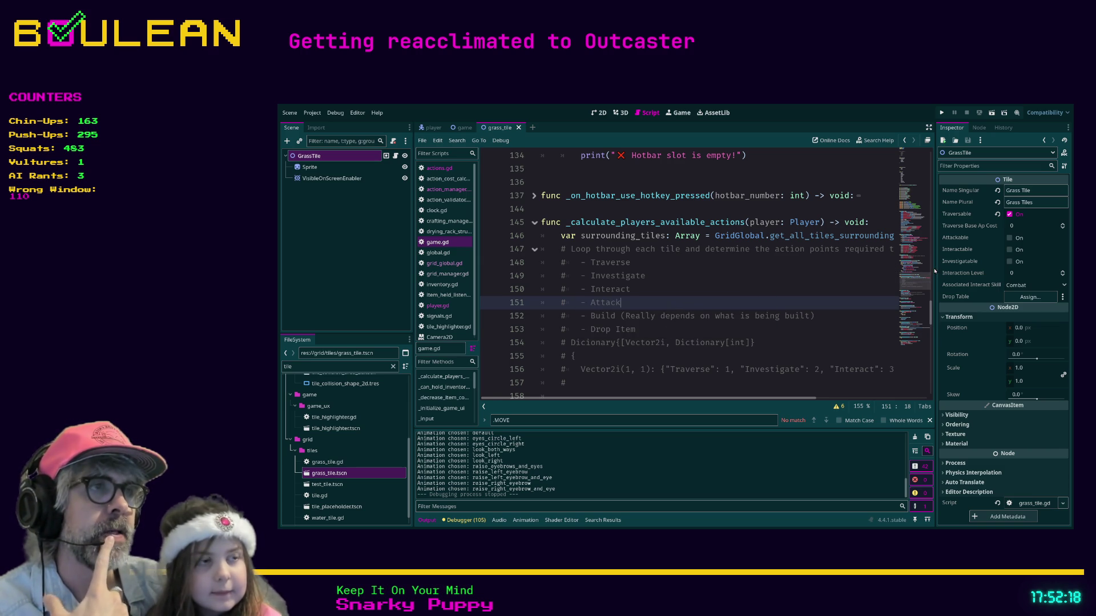
Widen the Inspector and open grass_tile.gd from the GrassTile node's script icon
left_click_drag(935, 269, 922, 267)
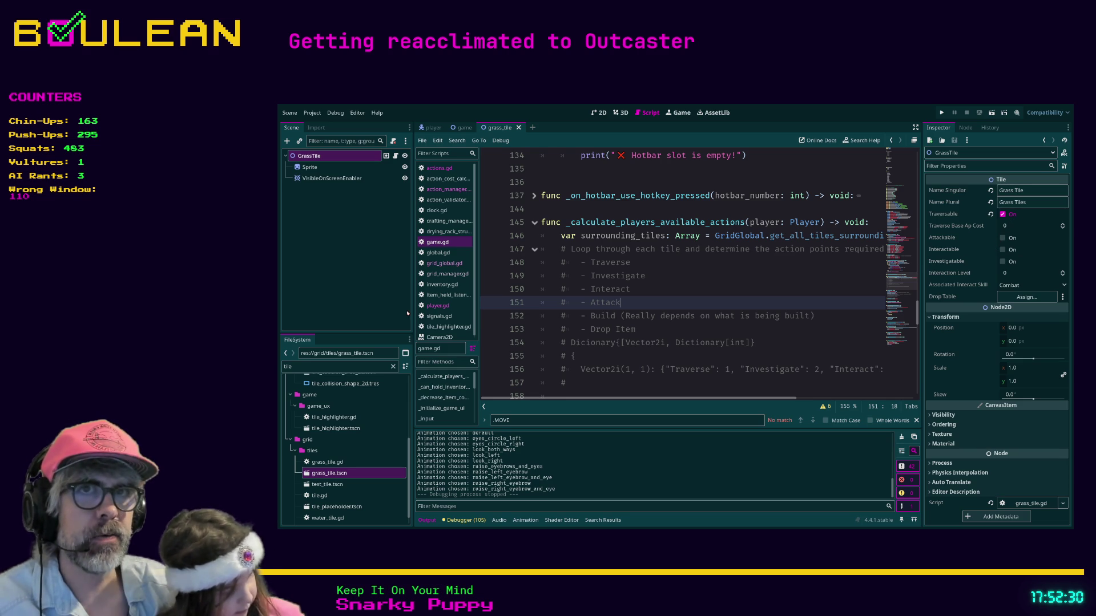
left_click(395, 156)
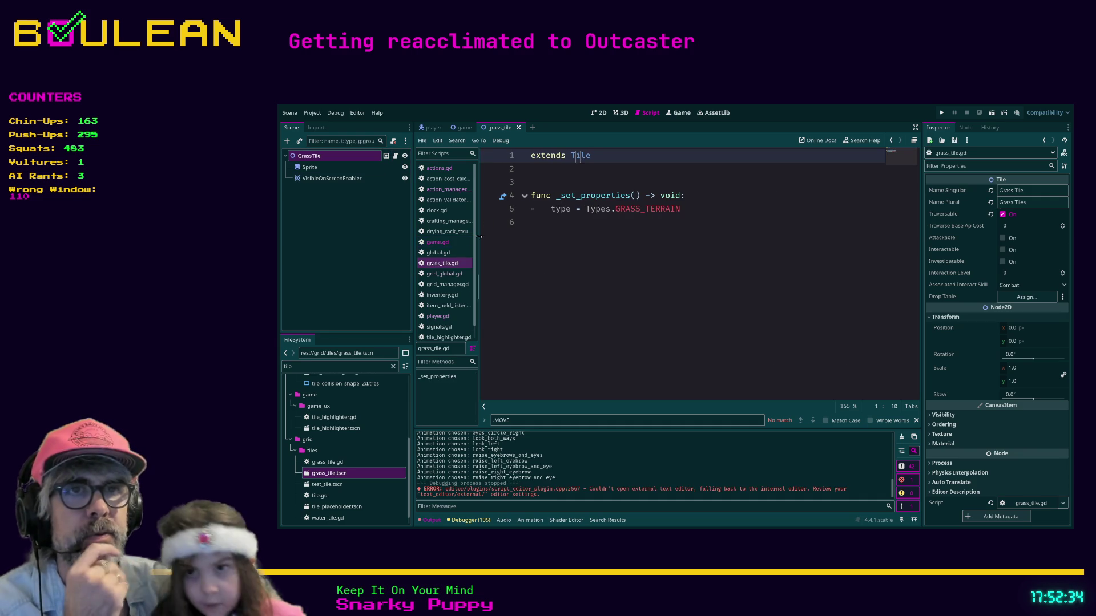
scroll(454, 273, "down", 1)
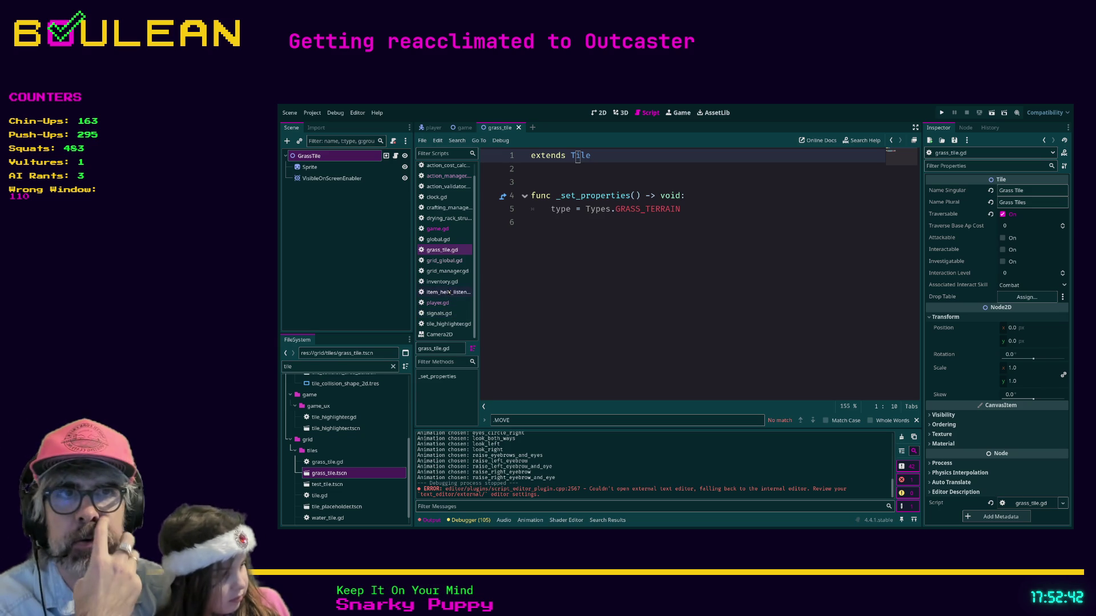
left_click(362, 369)
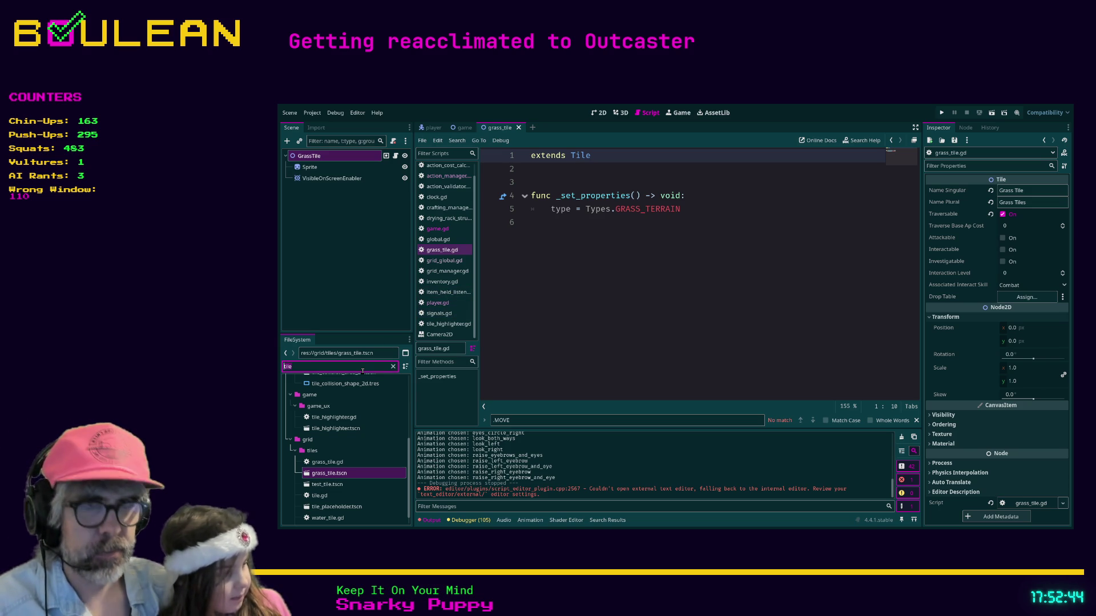
Open tile.gd from grid/tiles, review lines 41–42, and save
scroll(319, 451, "down", 1)
left_click(317, 484)
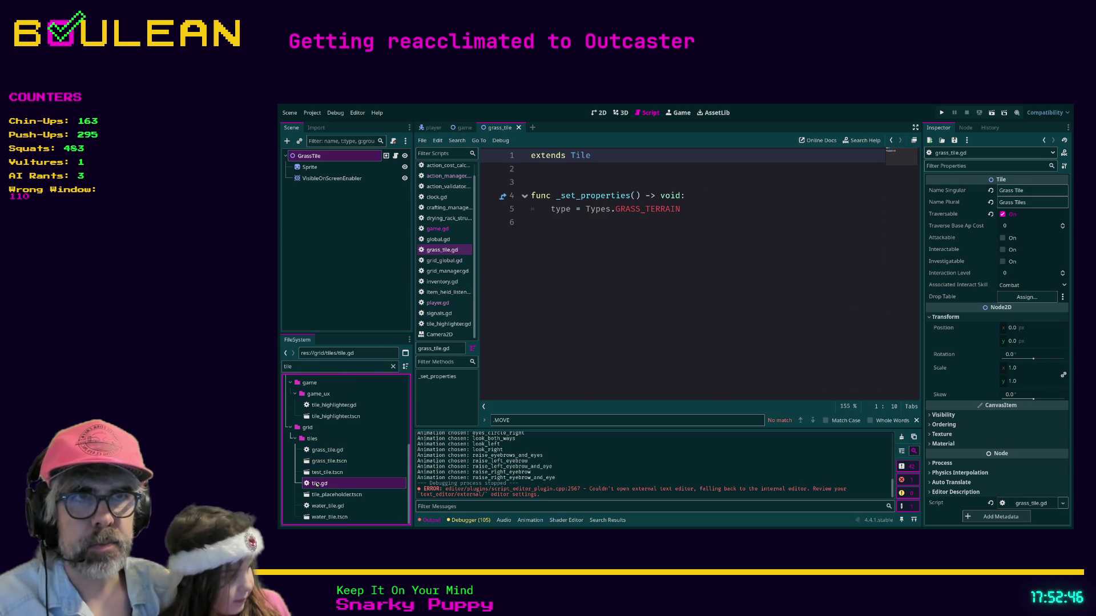
double_click(317, 484)
scroll(622, 338, "down", 3)
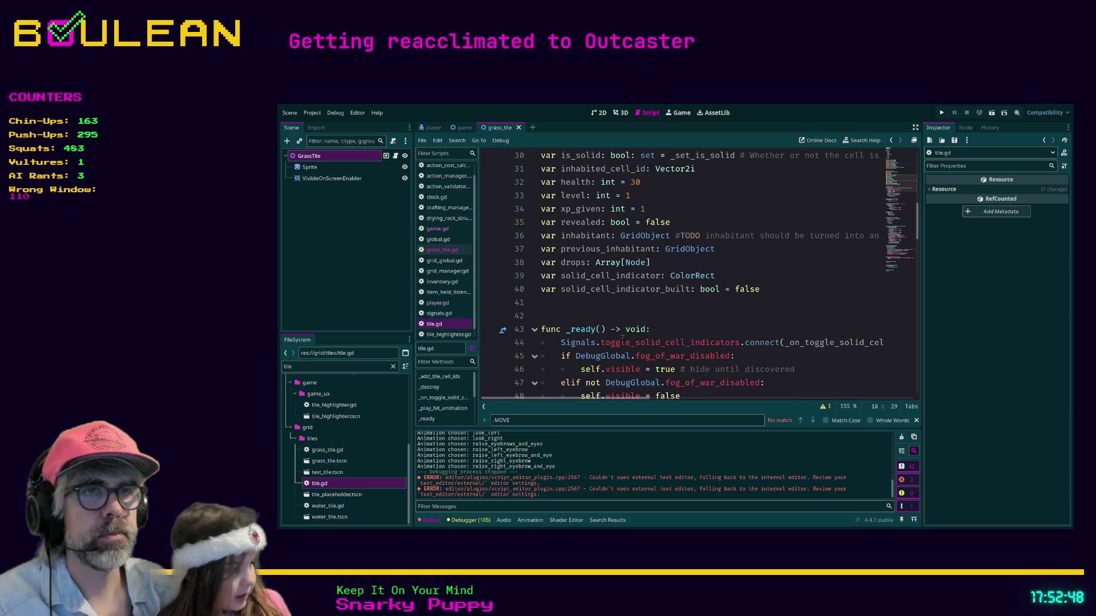
left_click(576, 317)
scroll(579, 341, "down", 3)
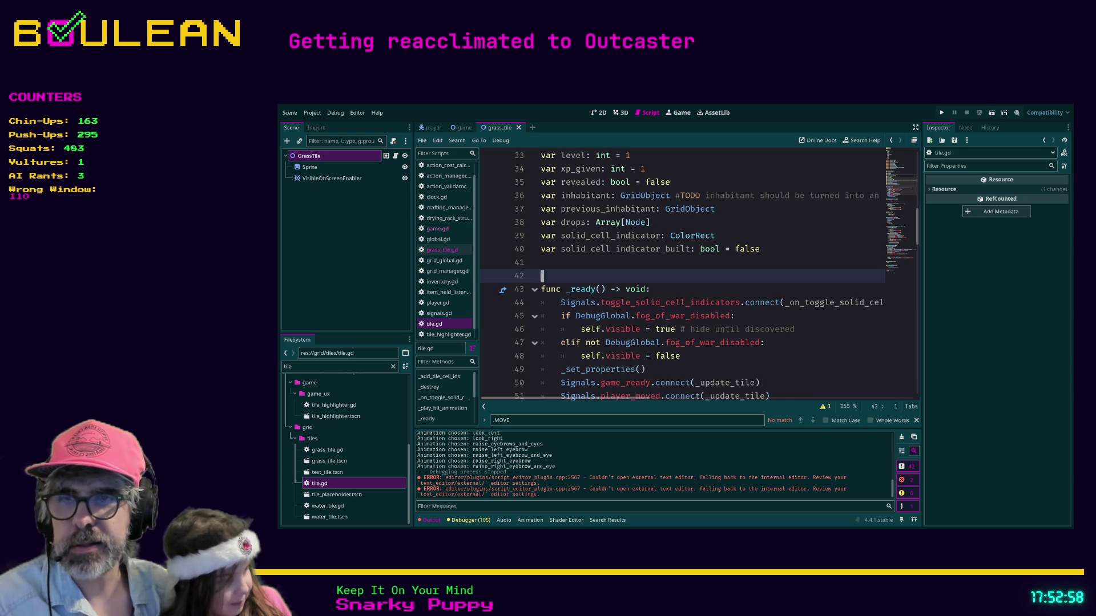
left_click(544, 267)
left_click(544, 277)
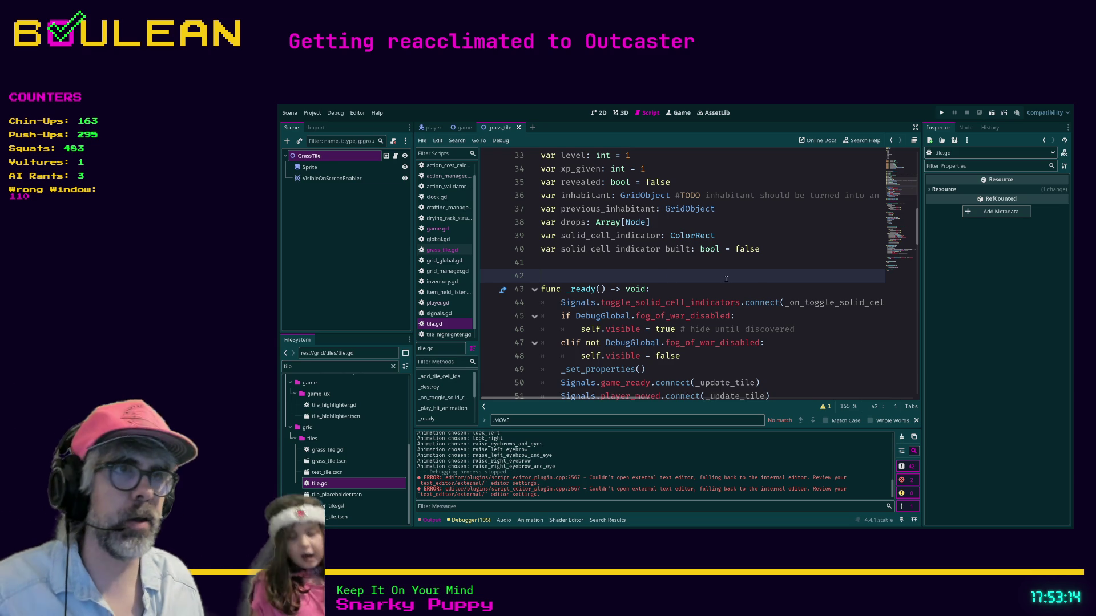
key("ctrl+s")
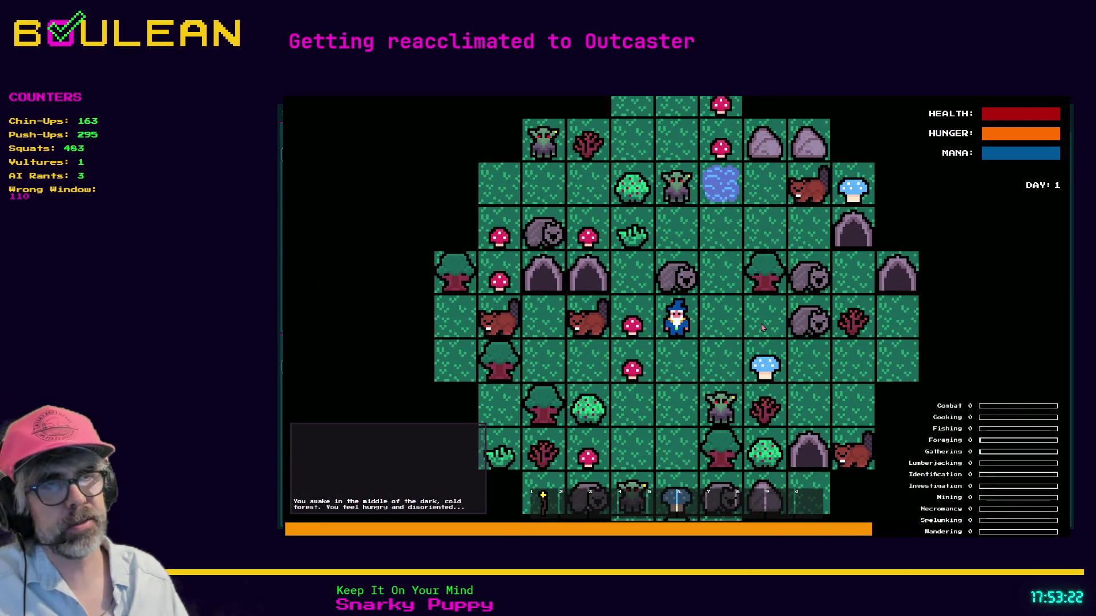
Craft a Camp Fire from the C recipe list and place it right of the wizard
key("c")
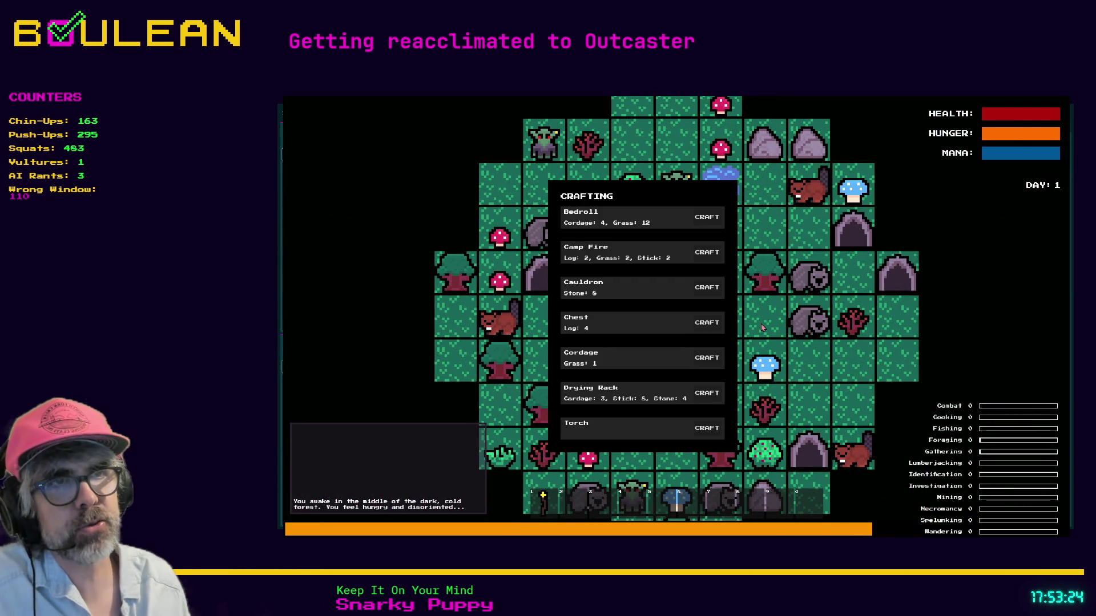
left_click(706, 252)
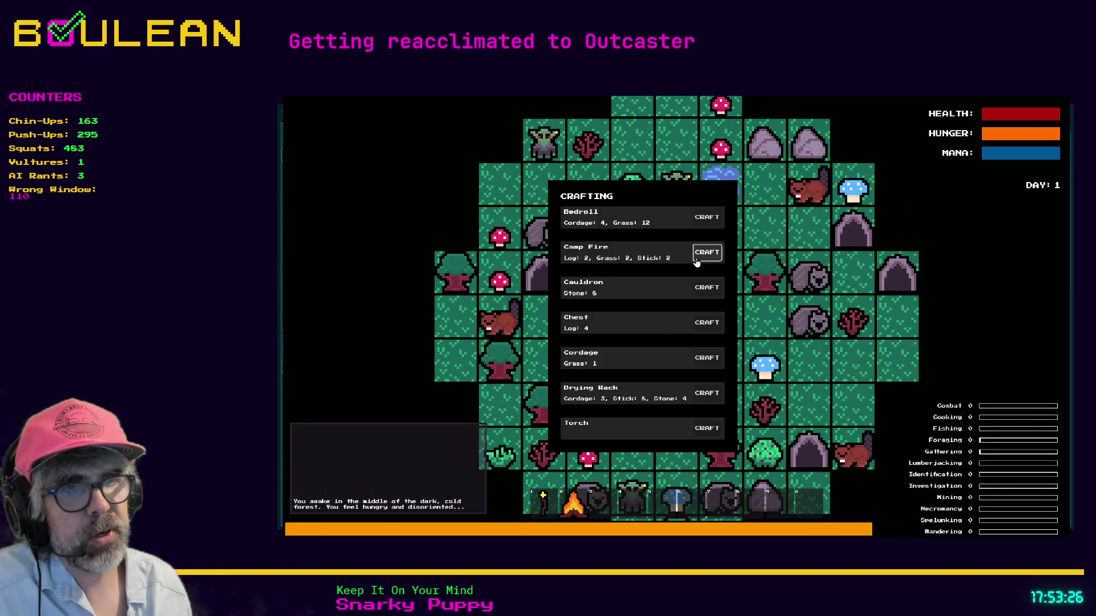
key("c")
left_click(693, 345)
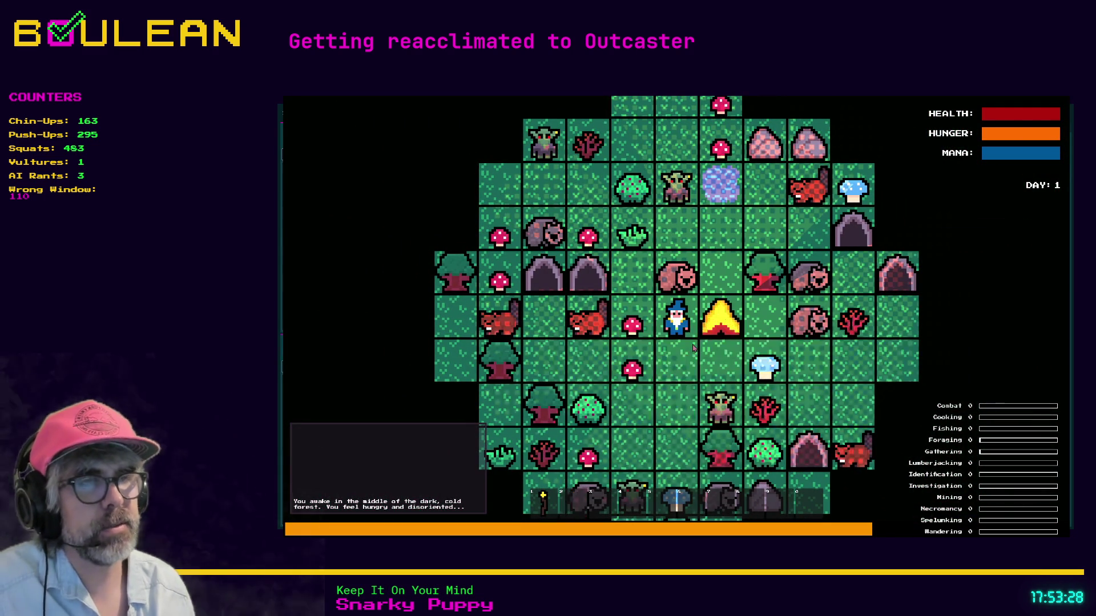
scroll(694, 342, "up", 3)
Move the wizard down a tile, equip the torch with key 1, then close the game
key("s")
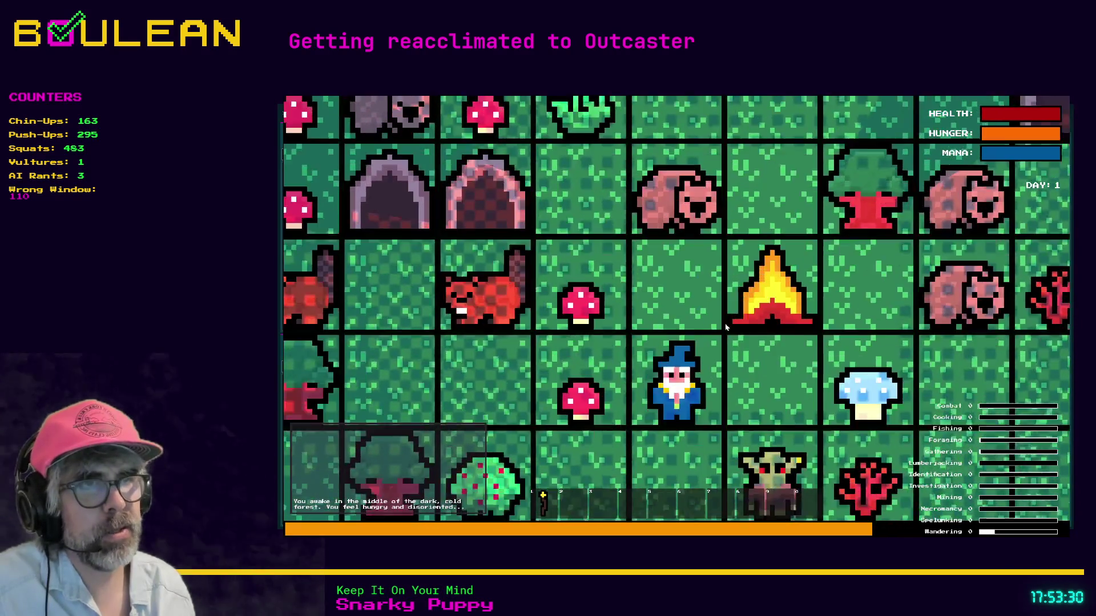
key("1")
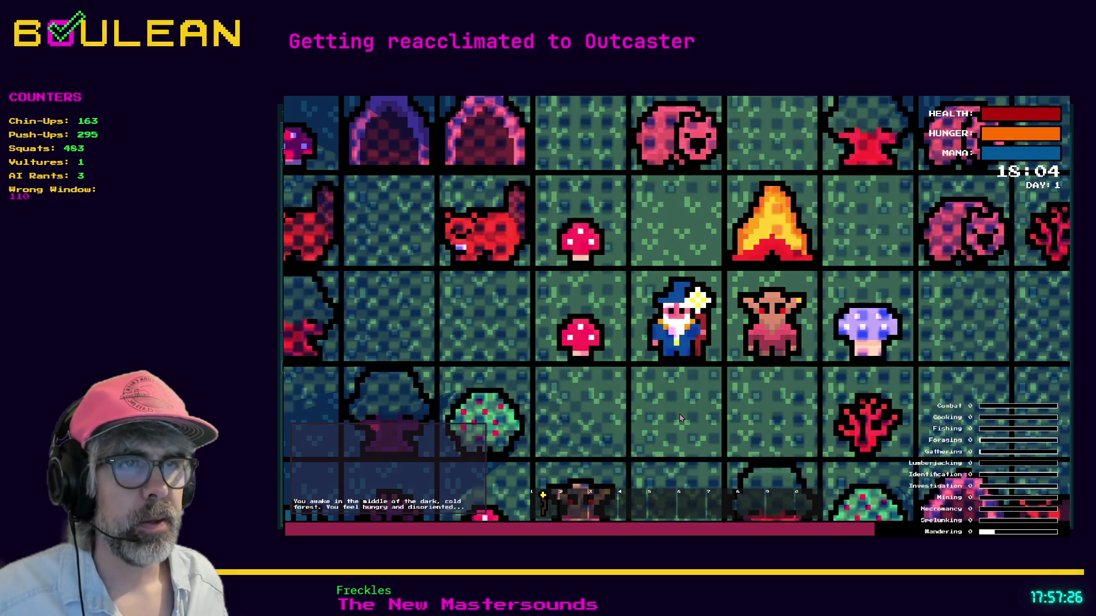
key("Escape")
left_click(683, 356)
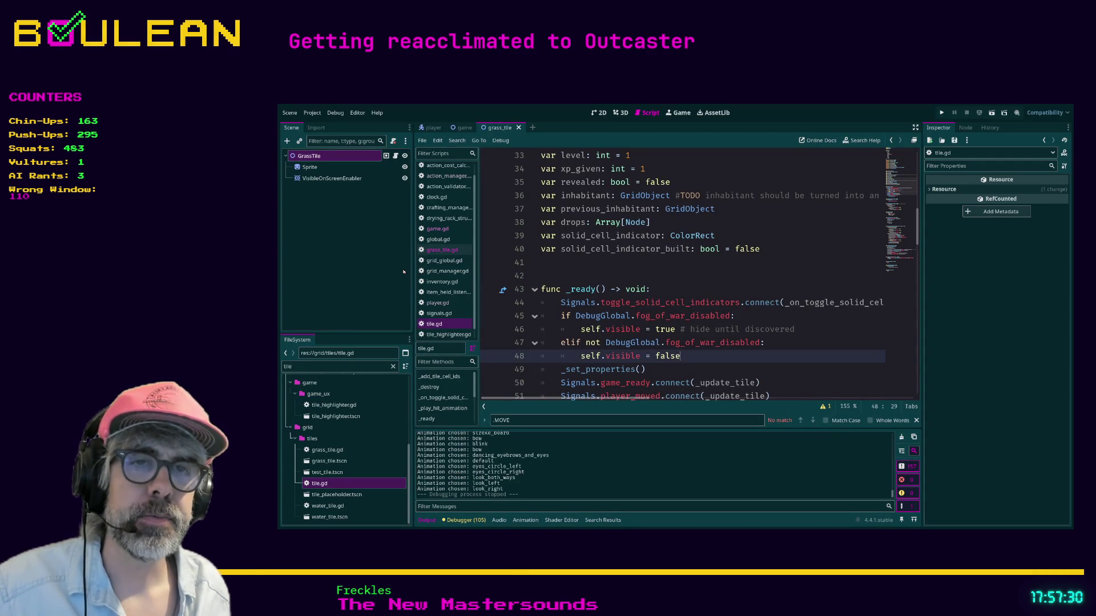
double_click(335, 484)
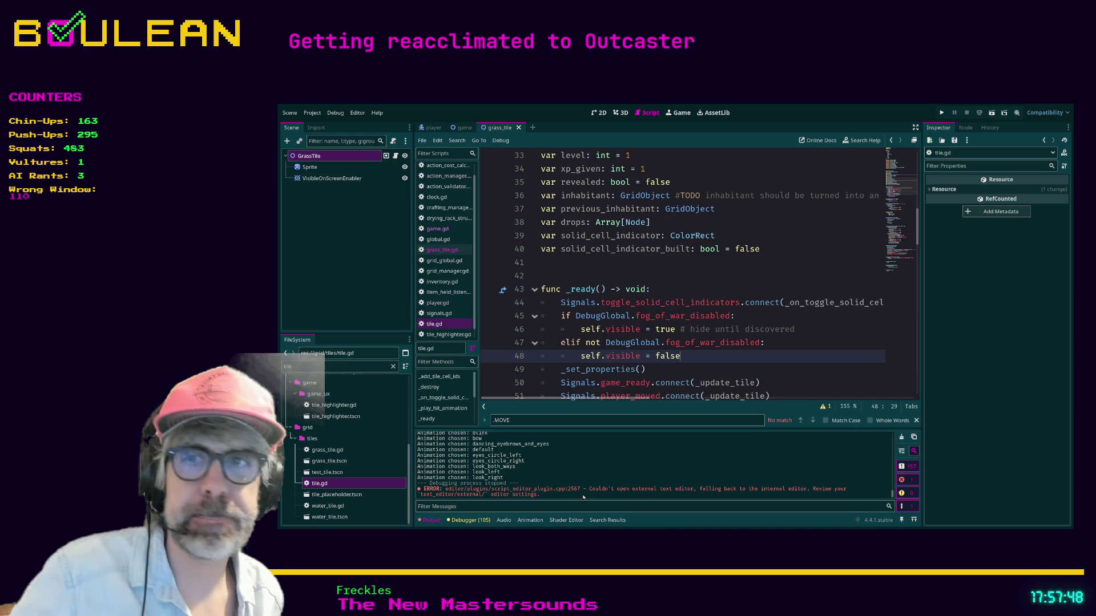
left_click(671, 382)
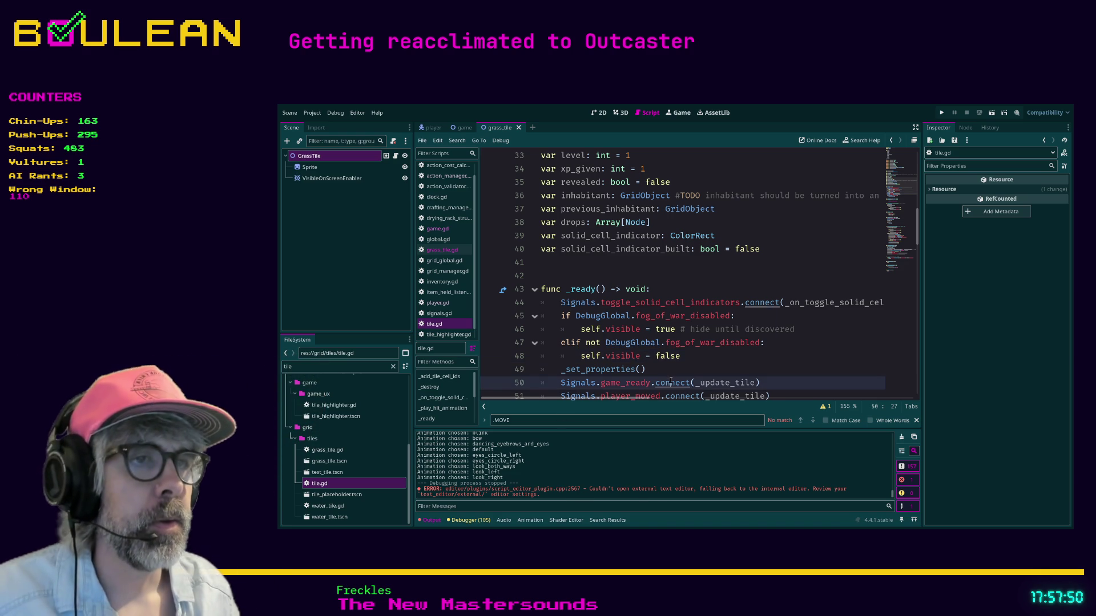
left_click(718, 358)
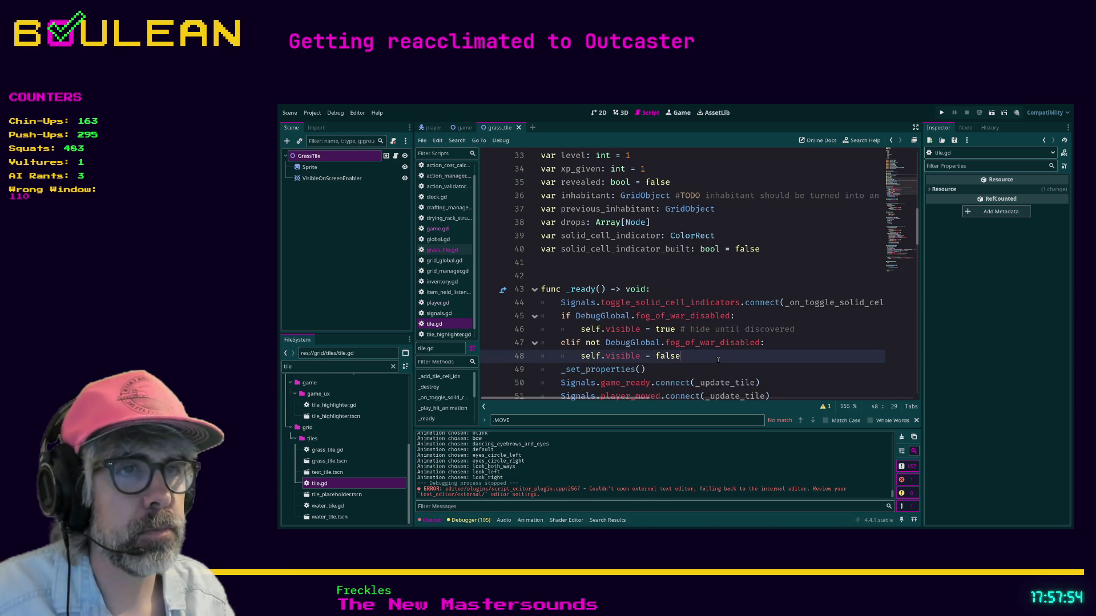
scroll(704, 350, "down", 1)
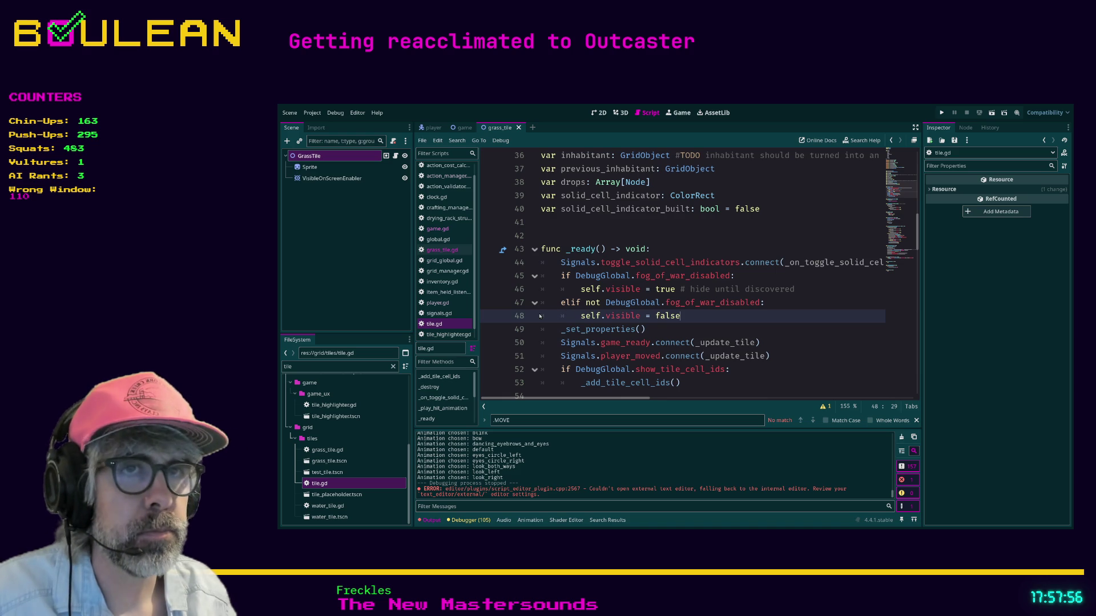
scroll(651, 336, "up", 7)
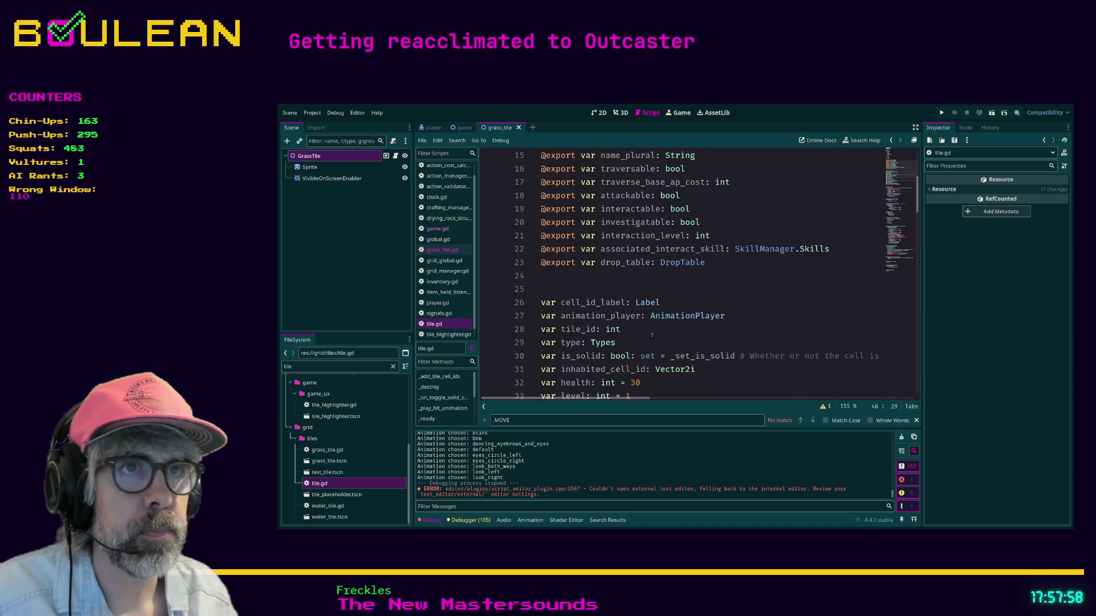
scroll(652, 335, "up", 1)
left_click(656, 316)
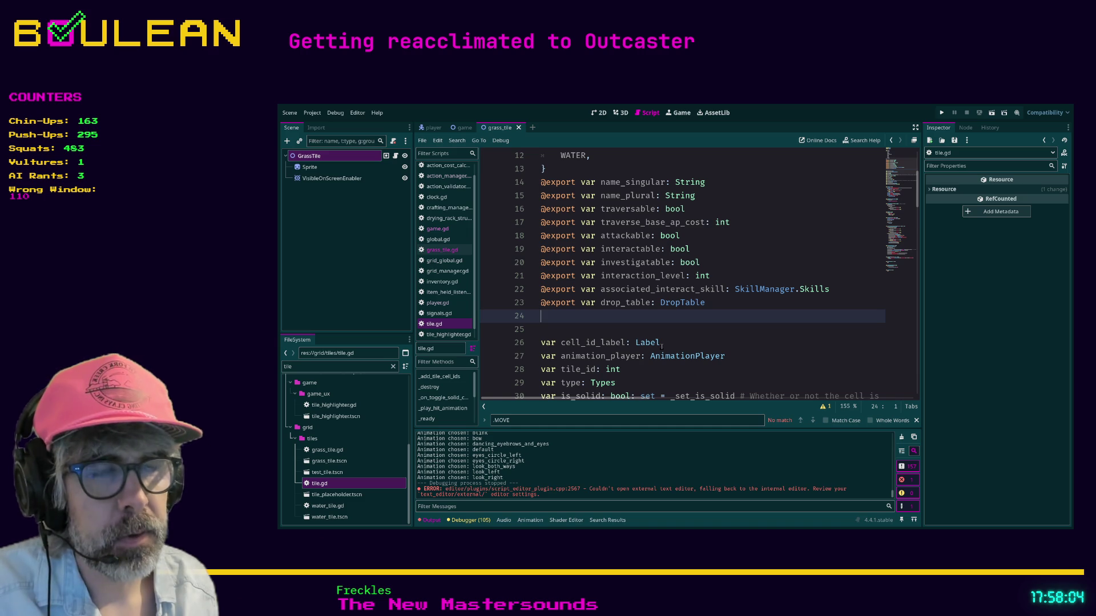
type("@export var")
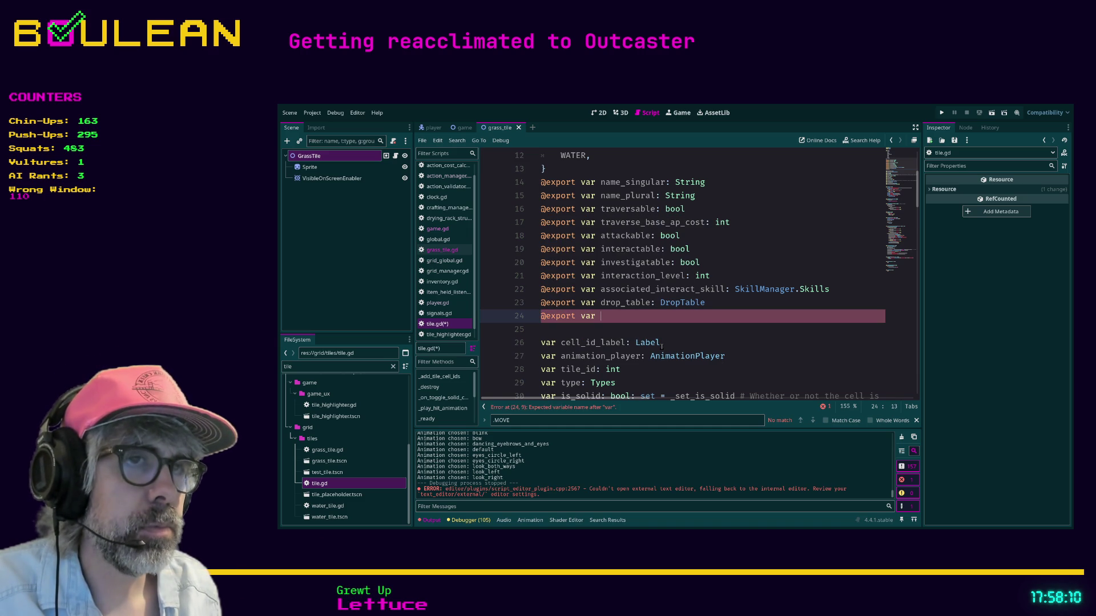
type(" ap_cost_")
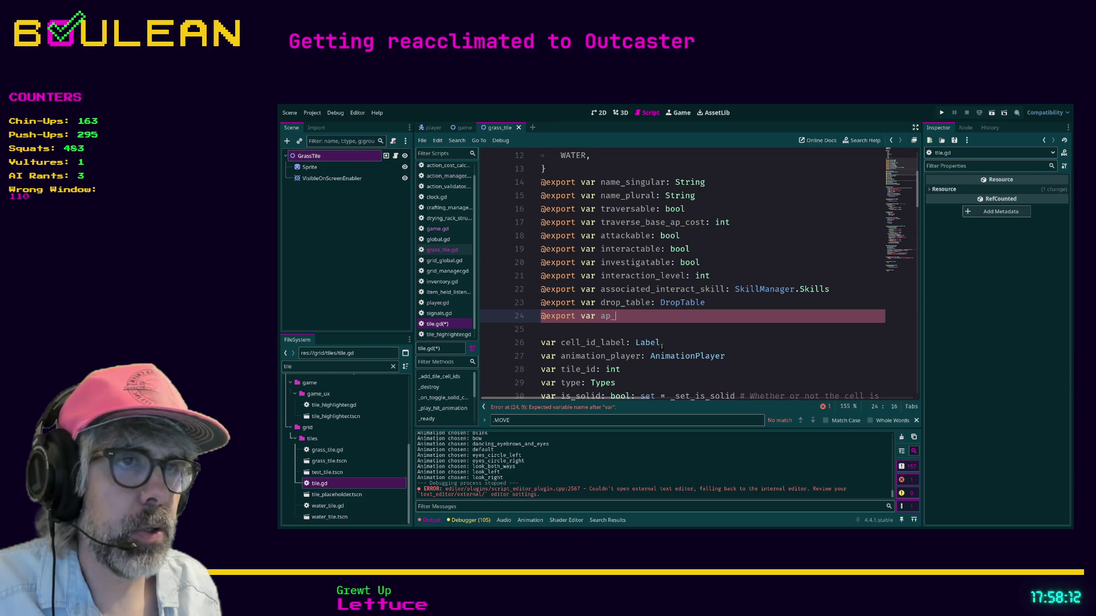
type("dict: ")
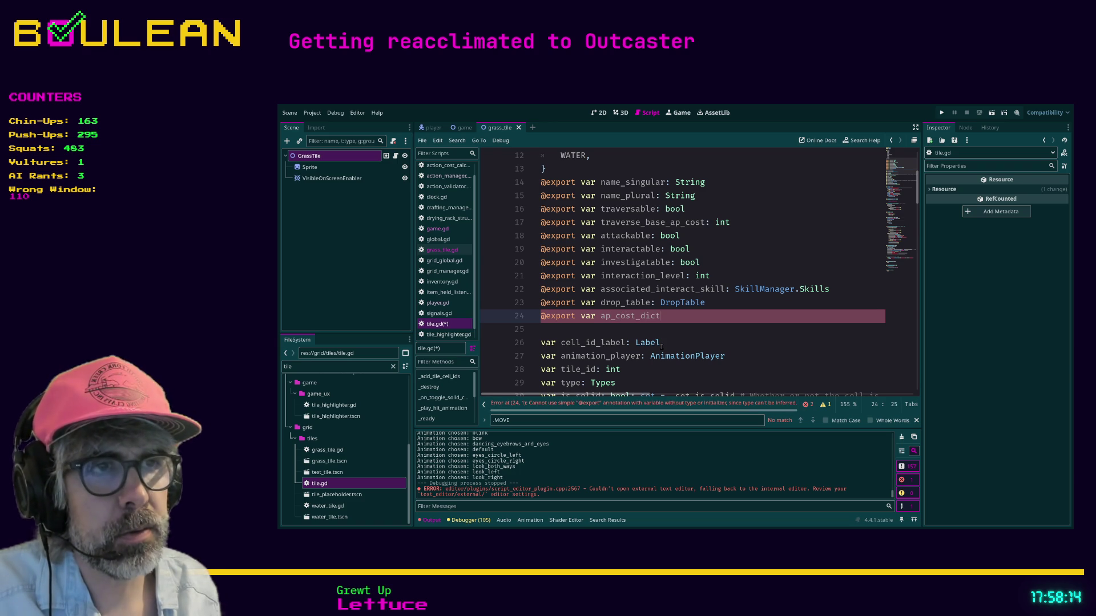
type("Dictionary[")
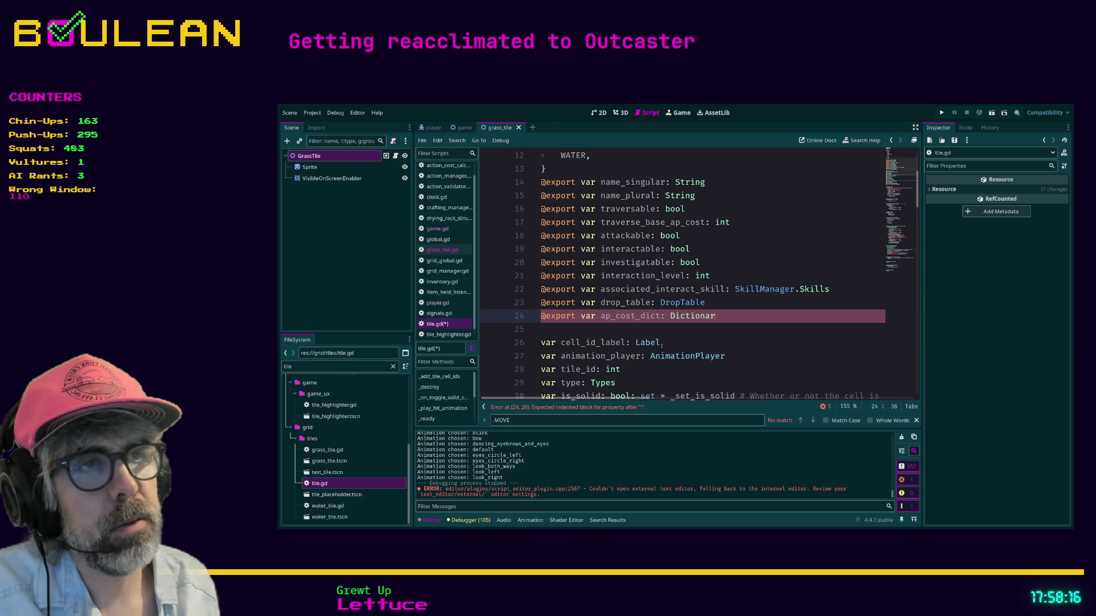
type("Action")
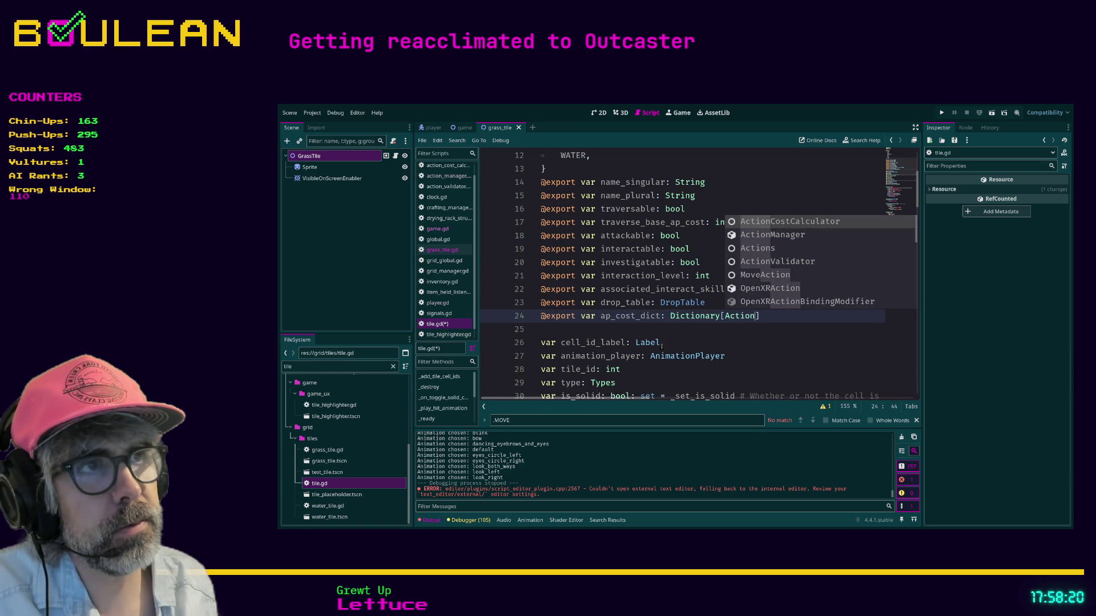
type("s.ActionT")
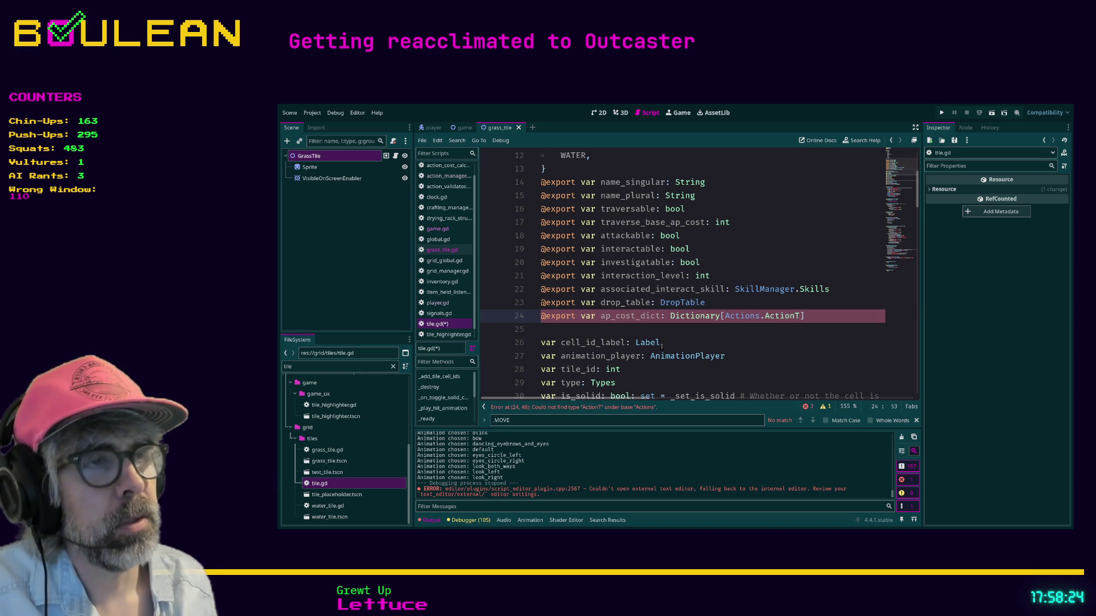
type("ypes,")
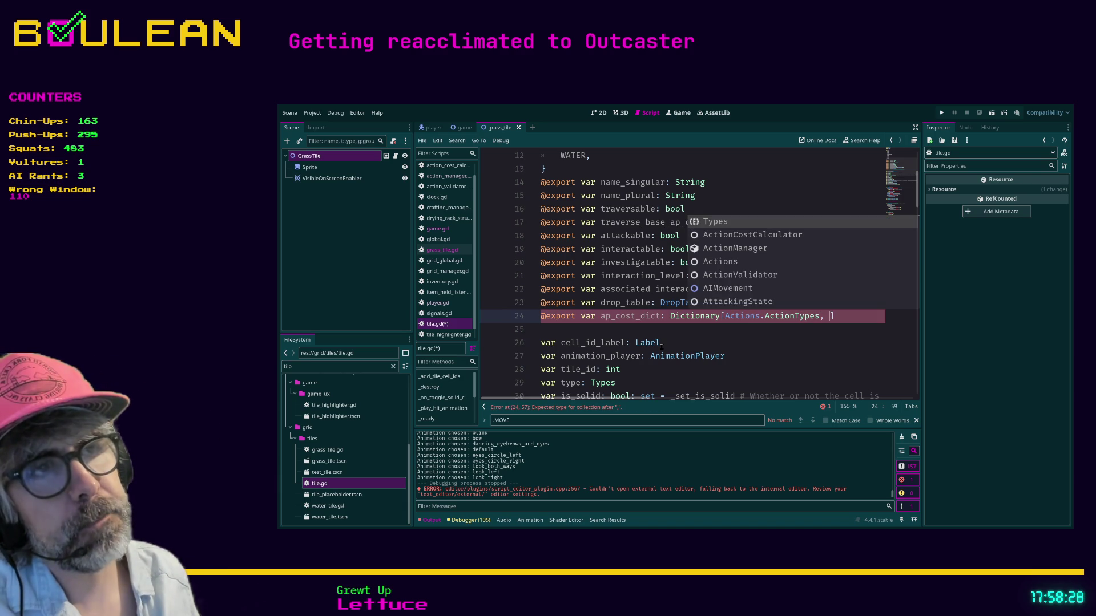
type(" float")
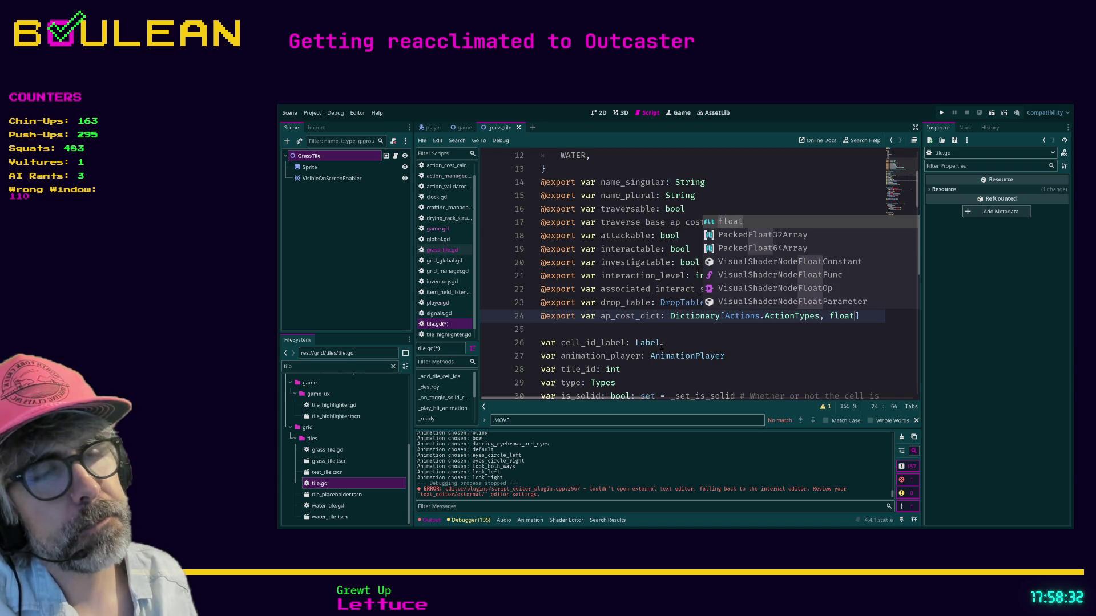
Finish the exported ap_cost_dict: Dictionary[Actions.ActionTypes, float] declaration and save tile.gd
key("Escape")
key("Down")
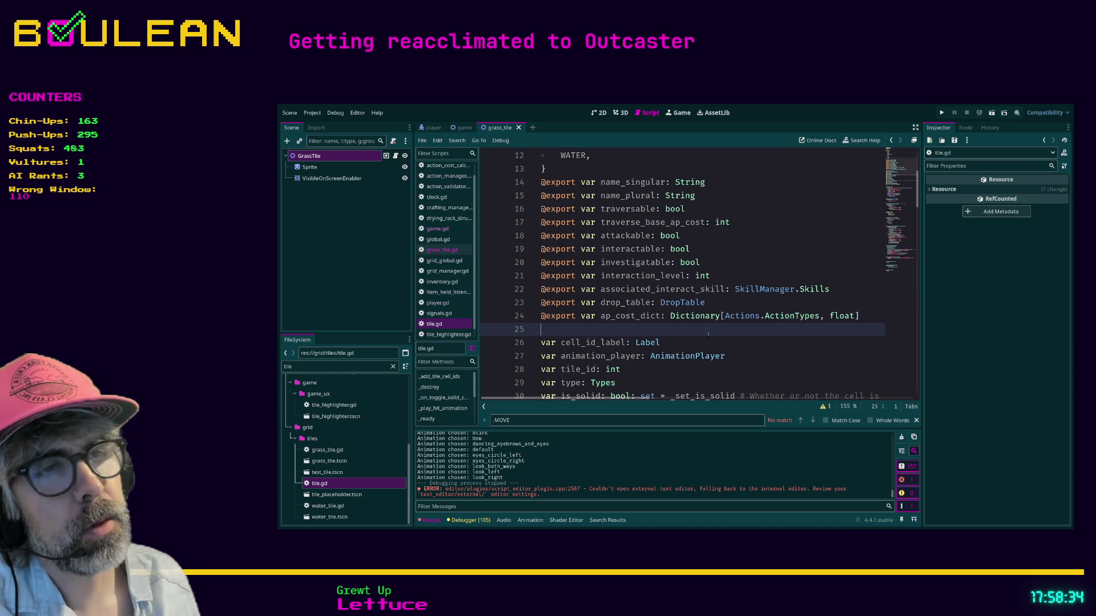
key("ctrl+s")
left_click(310, 157)
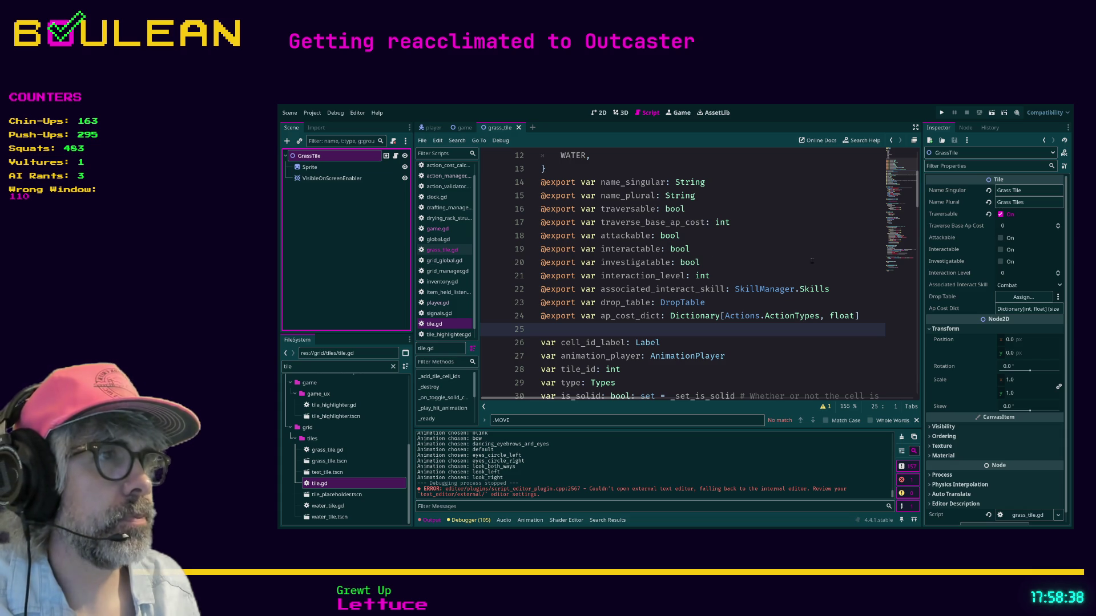
Add an Attack entry costing 2.5 to GrassTile's Ap Cost Dict in the Inspector
left_click(1015, 311)
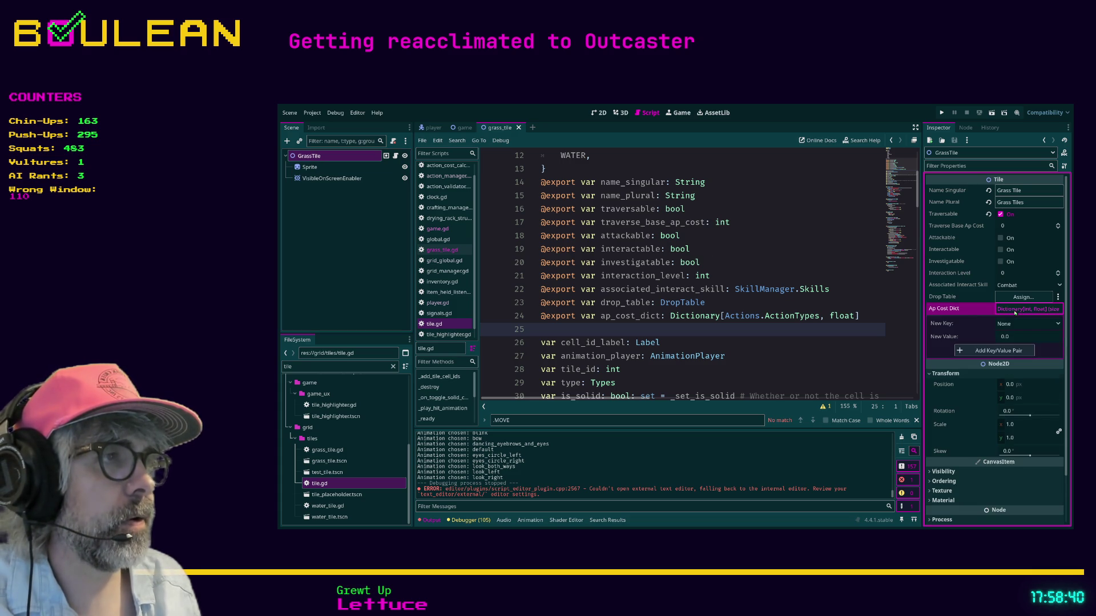
left_click(1012, 324)
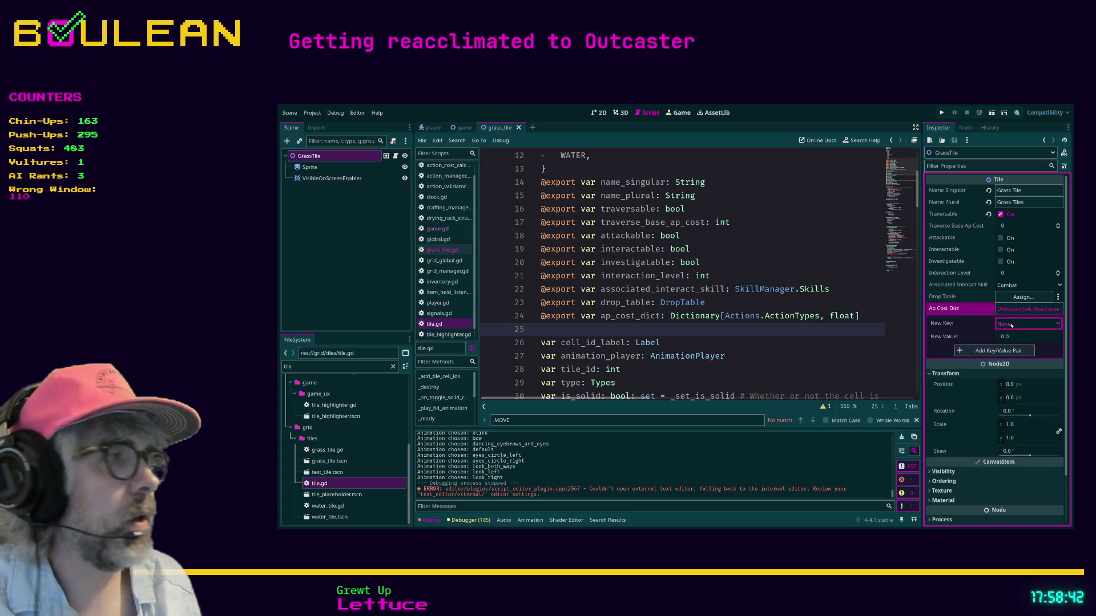
left_click(1014, 347)
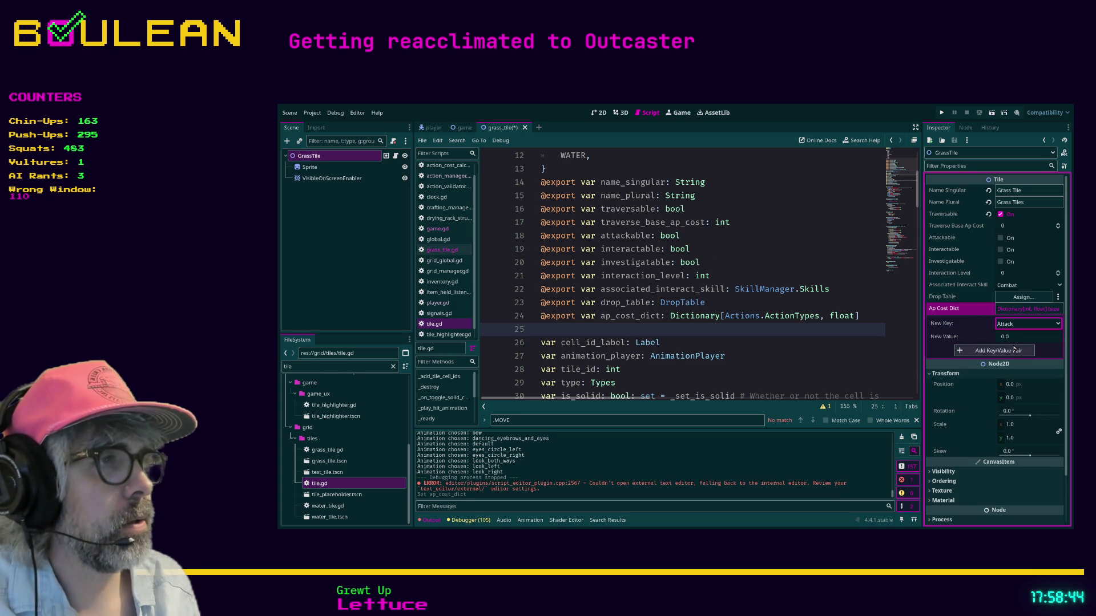
left_click(1012, 337)
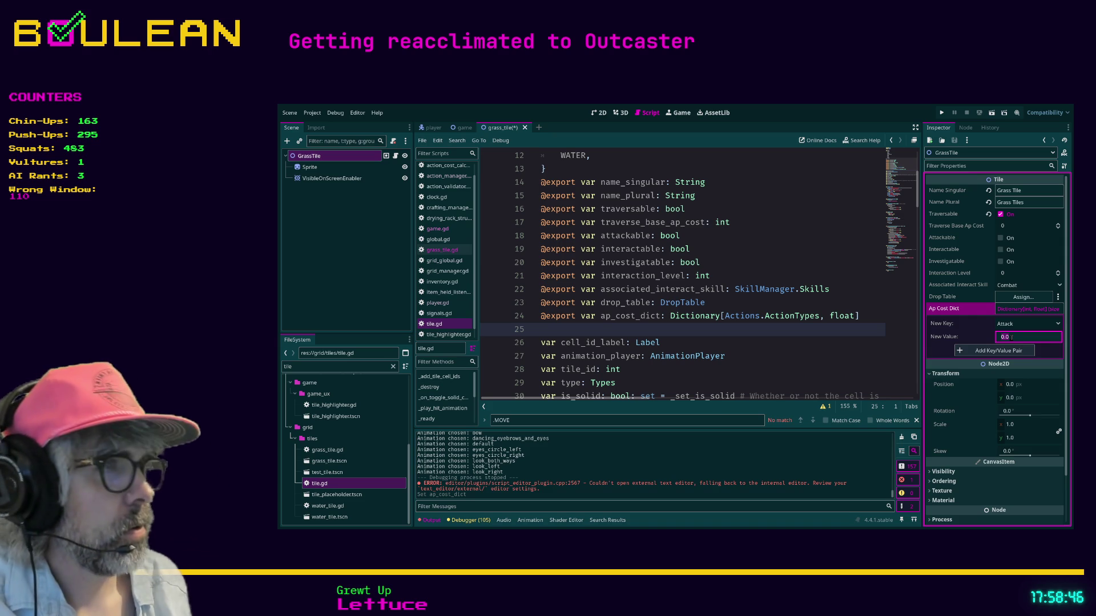
type("2.5")
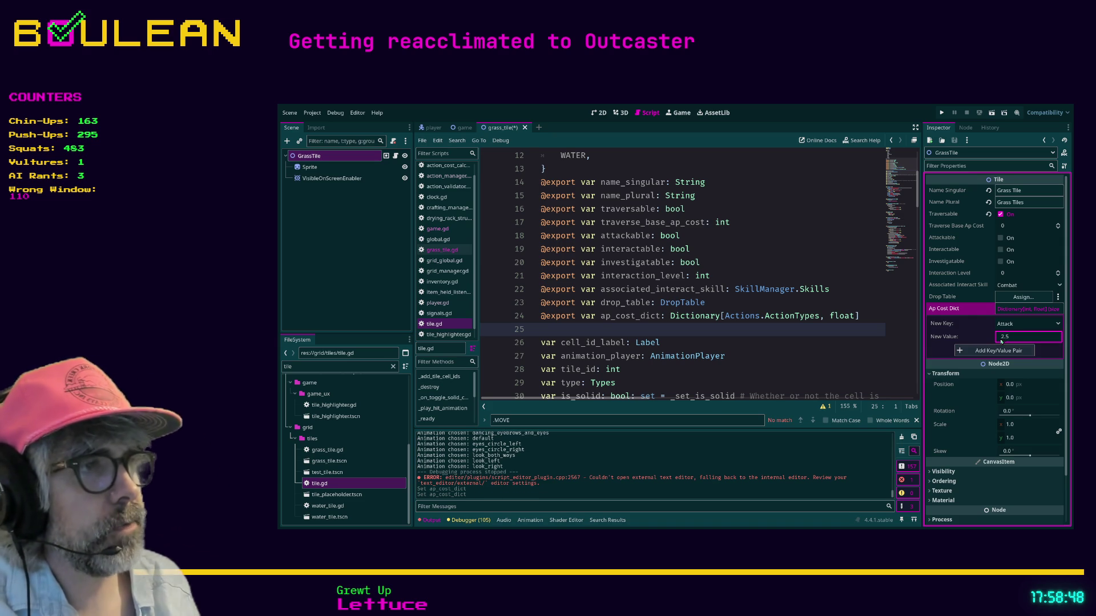
left_click(999, 350)
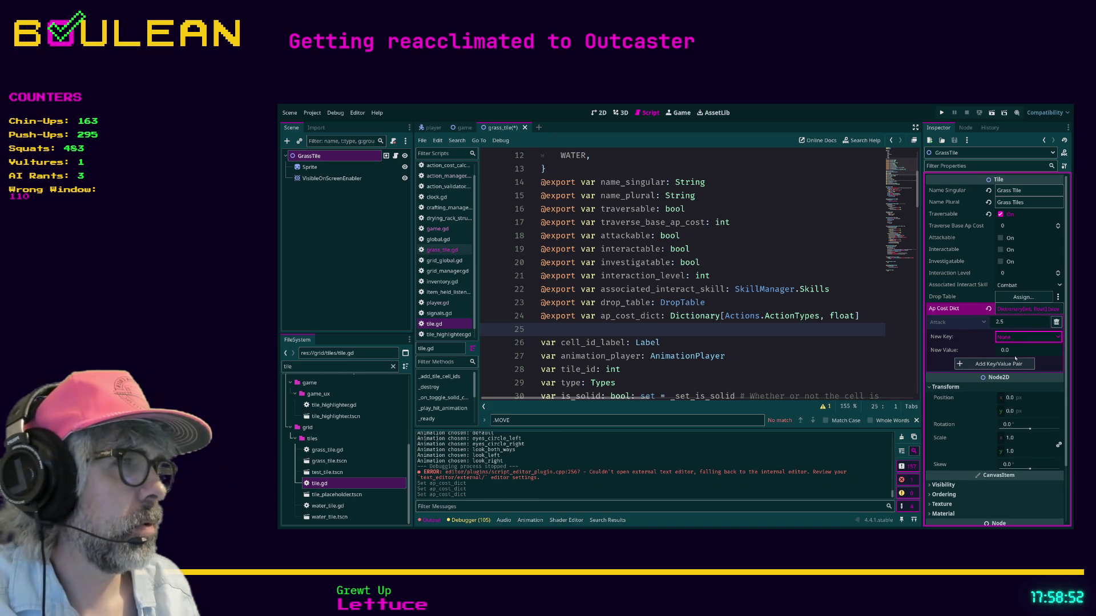
Add a Build entry costing 3.5 to the same dictionary
left_click(1027, 337)
left_click(1016, 352)
type("3.5")
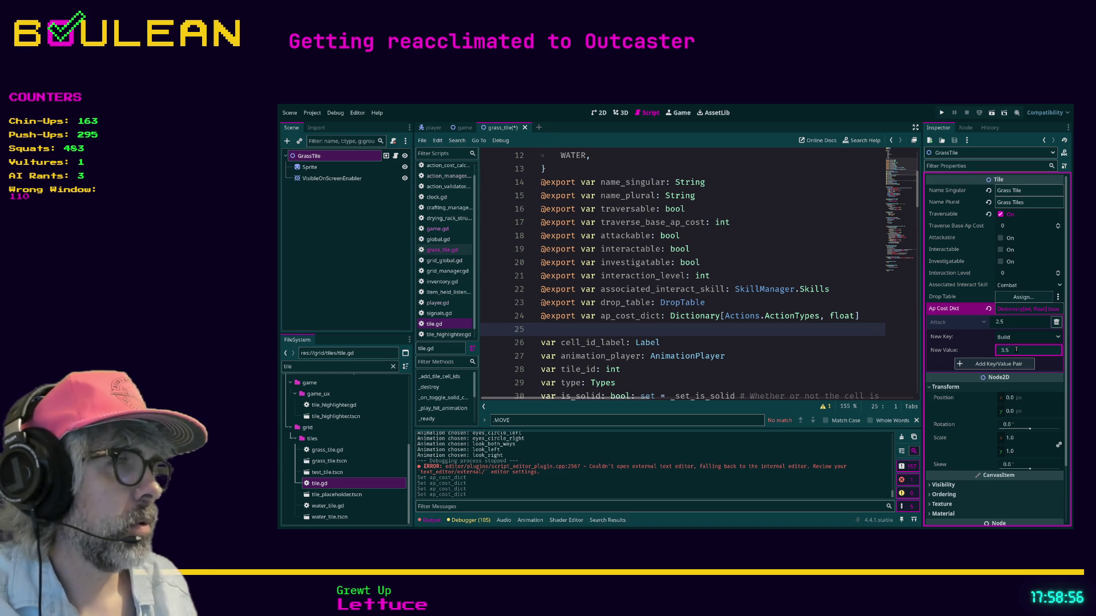
left_click(993, 365)
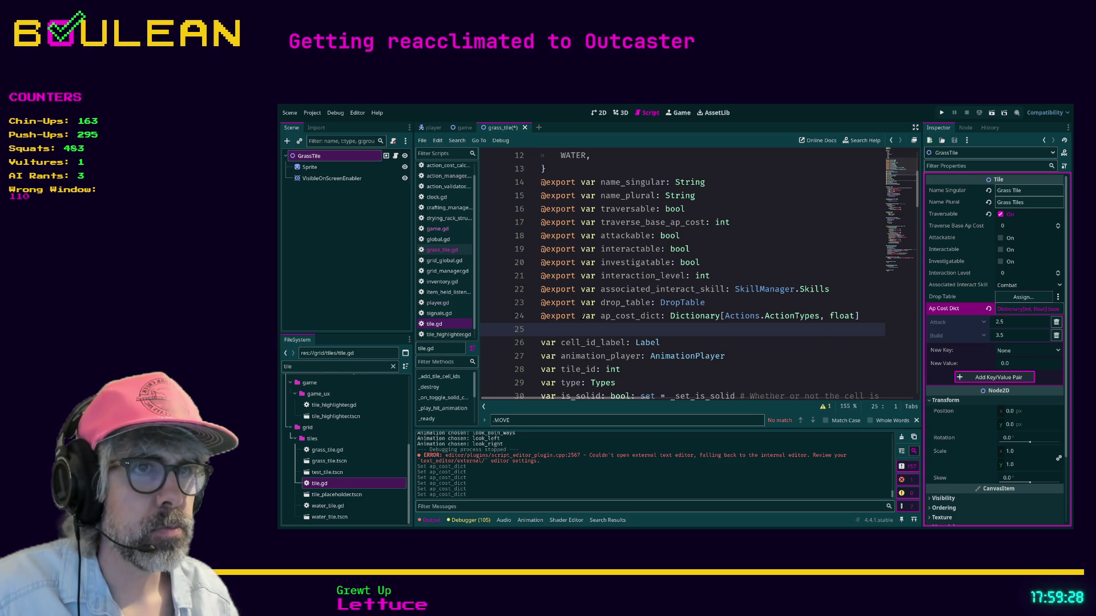
left_click(581, 316)
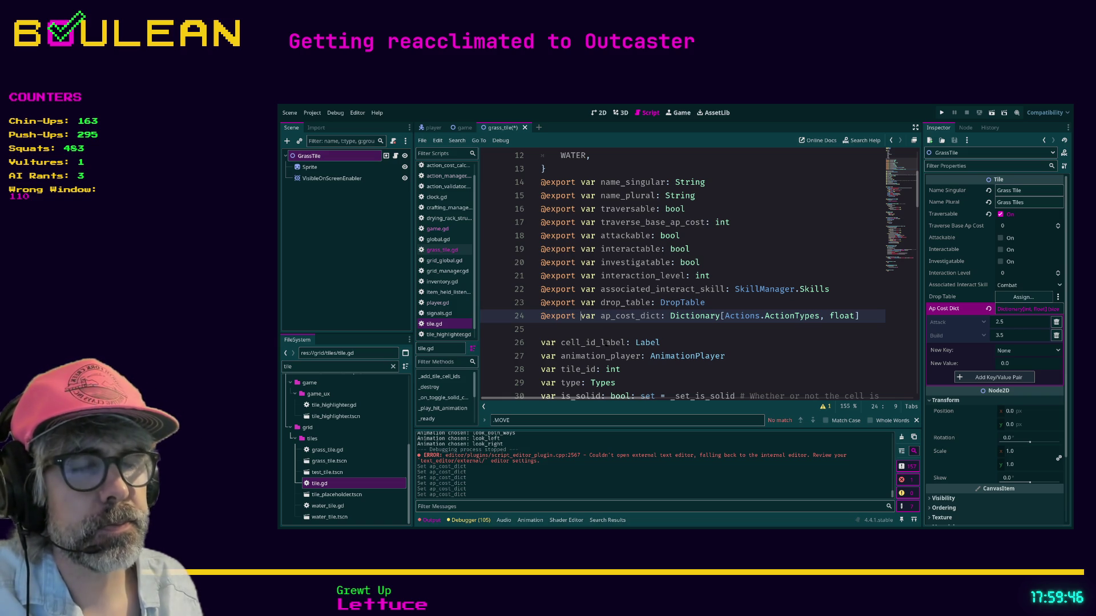
key("shift+Home")
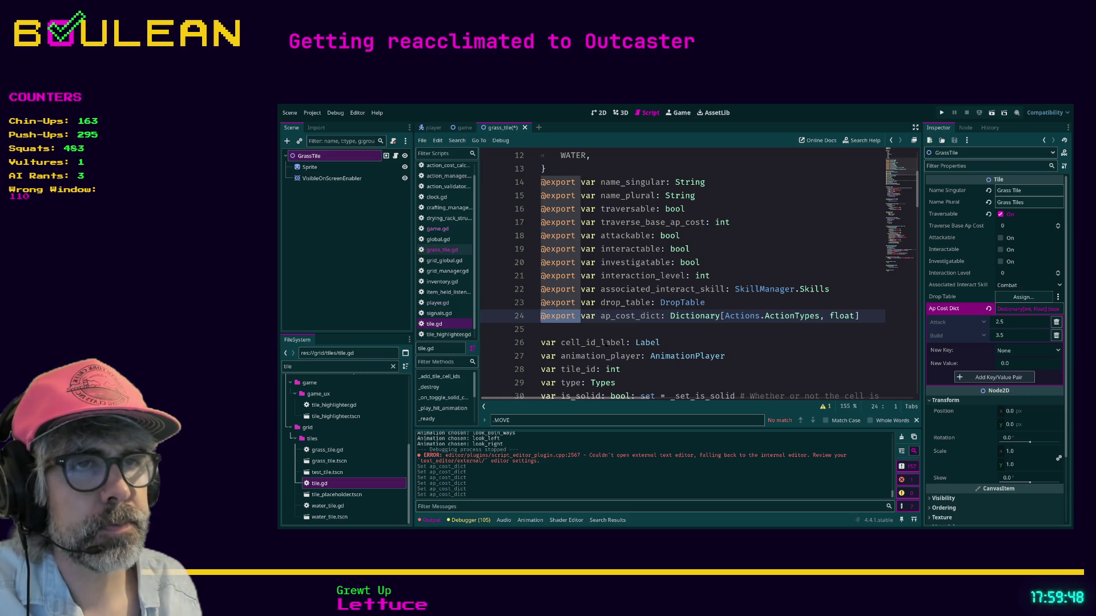
key("BackSpace")
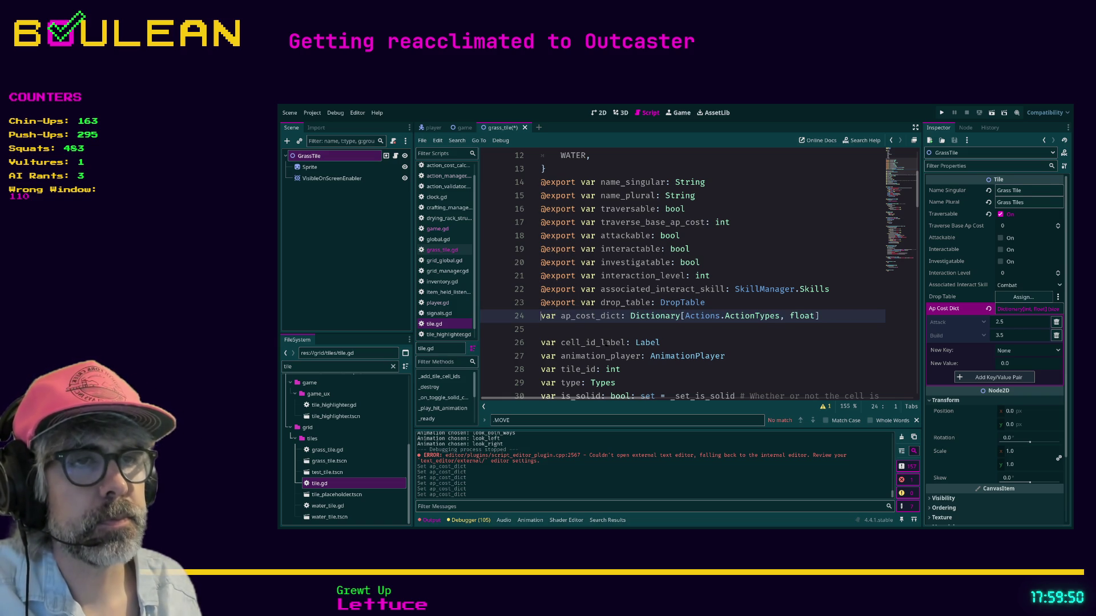
scroll(610, 337, "down", 2)
scroll(619, 328, "down", 1)
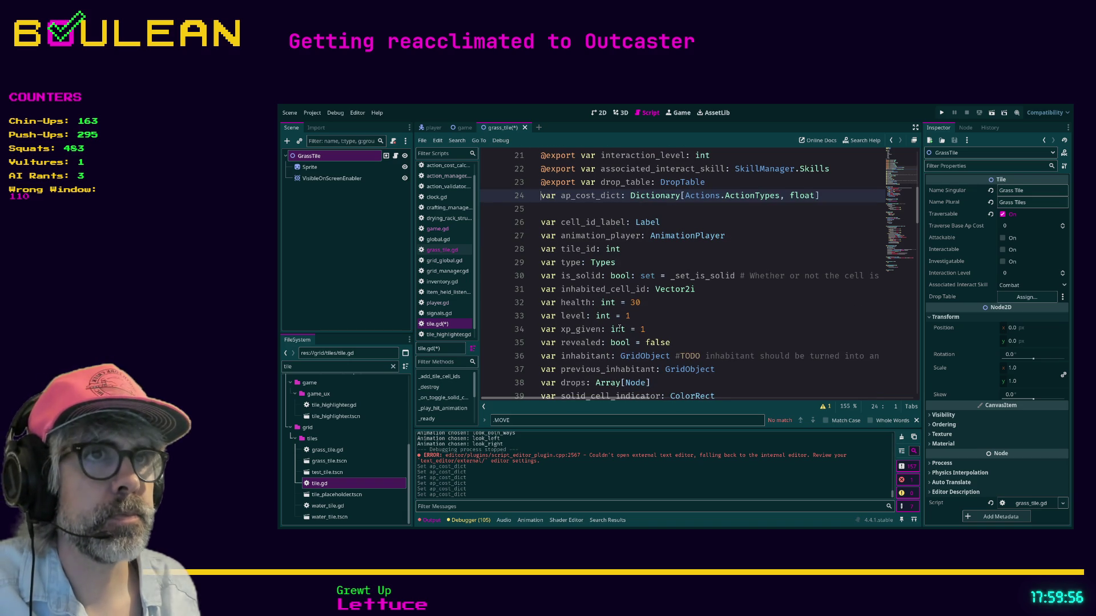
key("Return")
key("ctrl+z")
key("alt+Left")
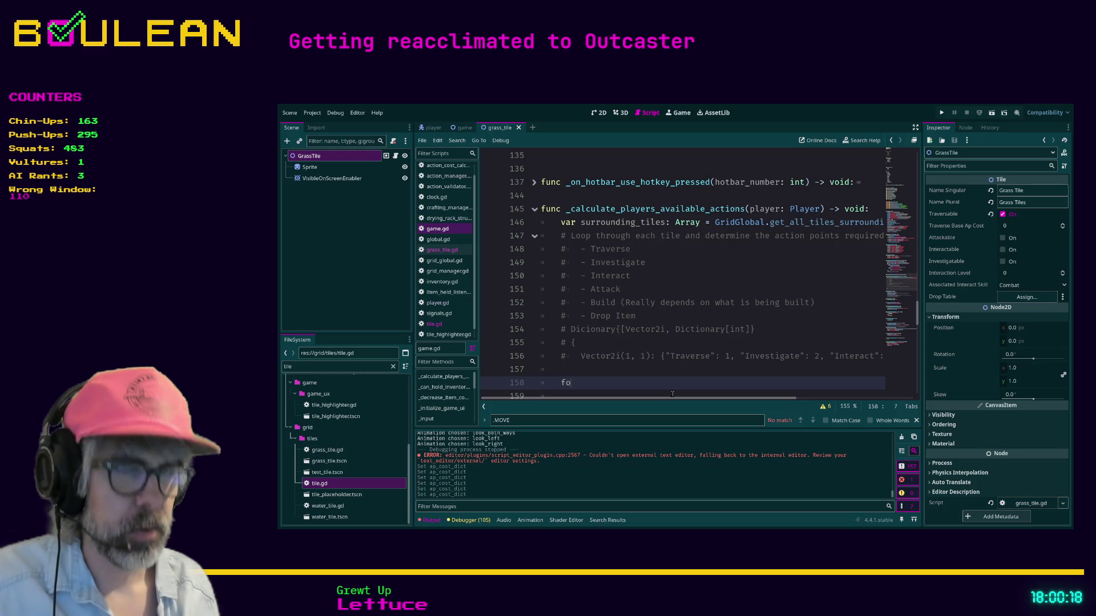
Write the loop 'for tile: Tile in surrounding_tiles:' and begin an if line inside it
type("for tile in surrounding_ti")
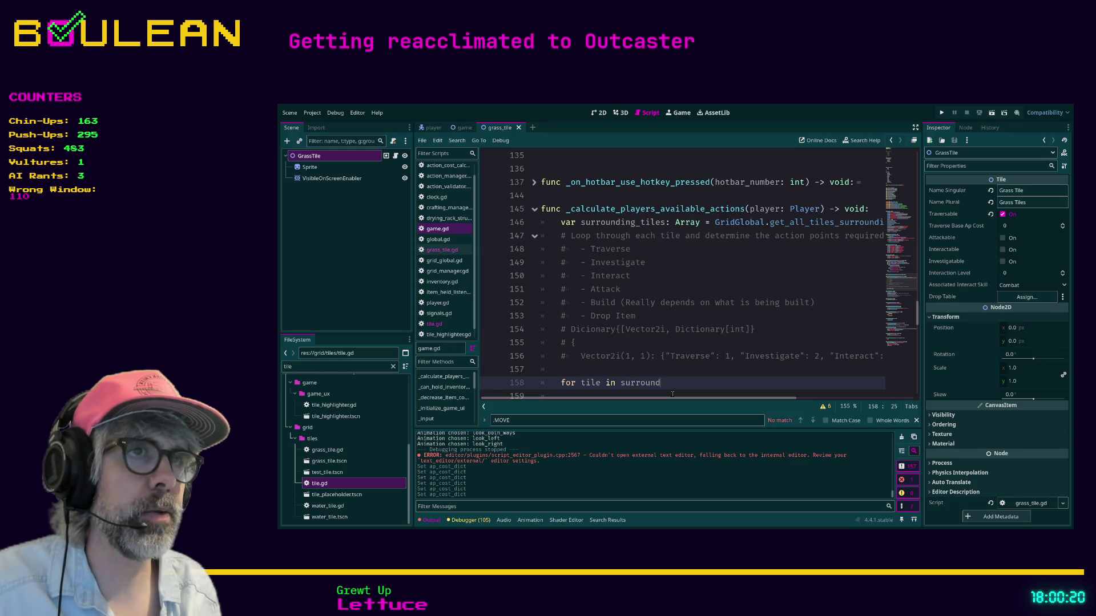
type("les:")
key("Return")
type("if tiles")
key("BackSpace")
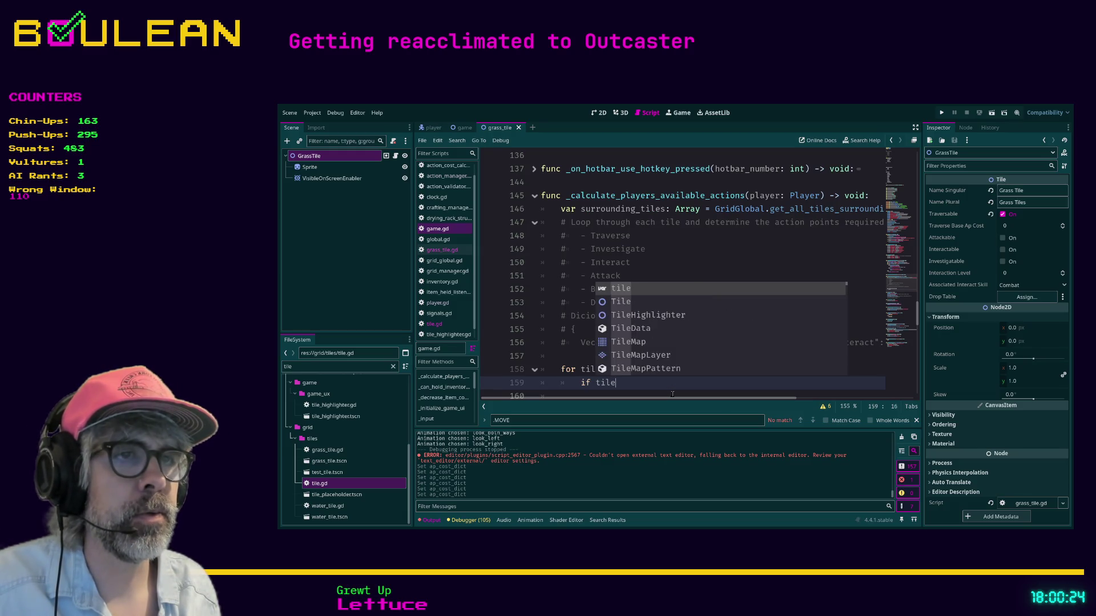
type(".")
key("Escape")
key("BackSpace")
key("BackSpace")
key("Up")
type(":")
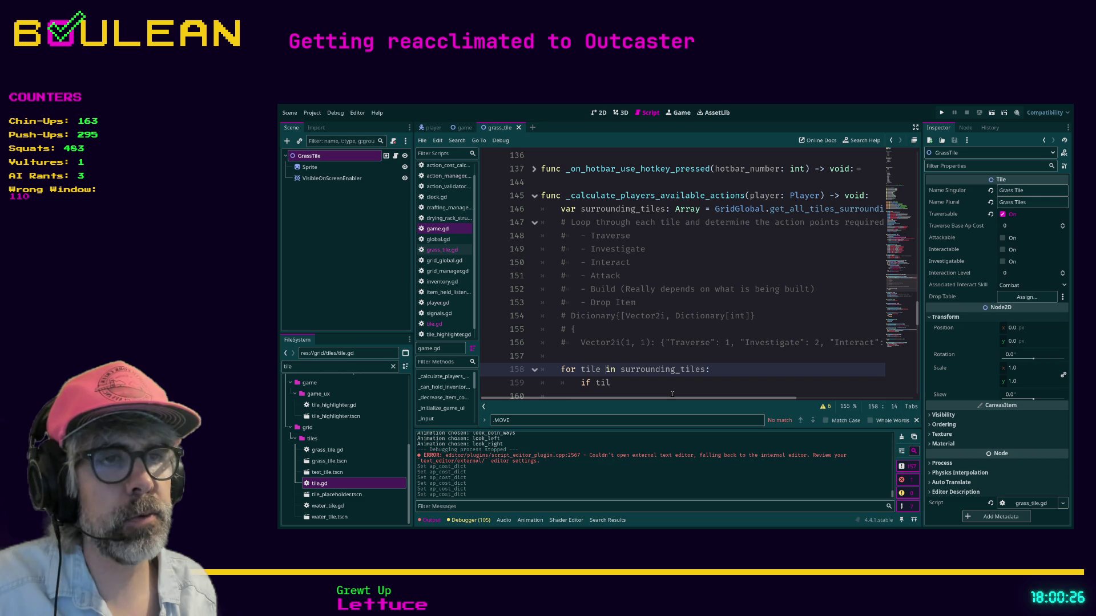
type(" Tile")
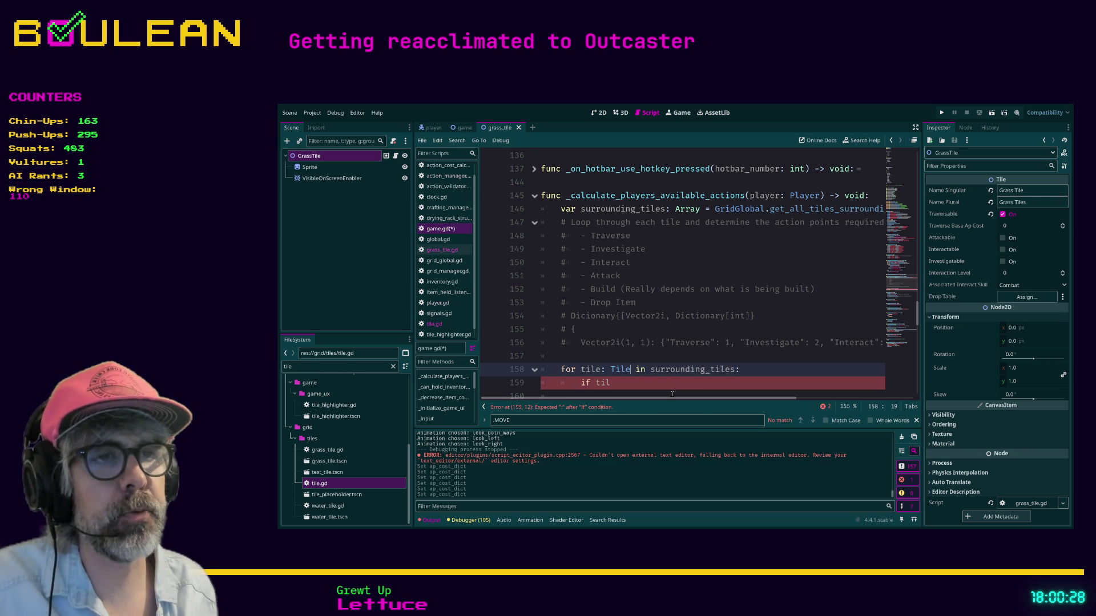
key("Down")
key("Escape")
key("Down")
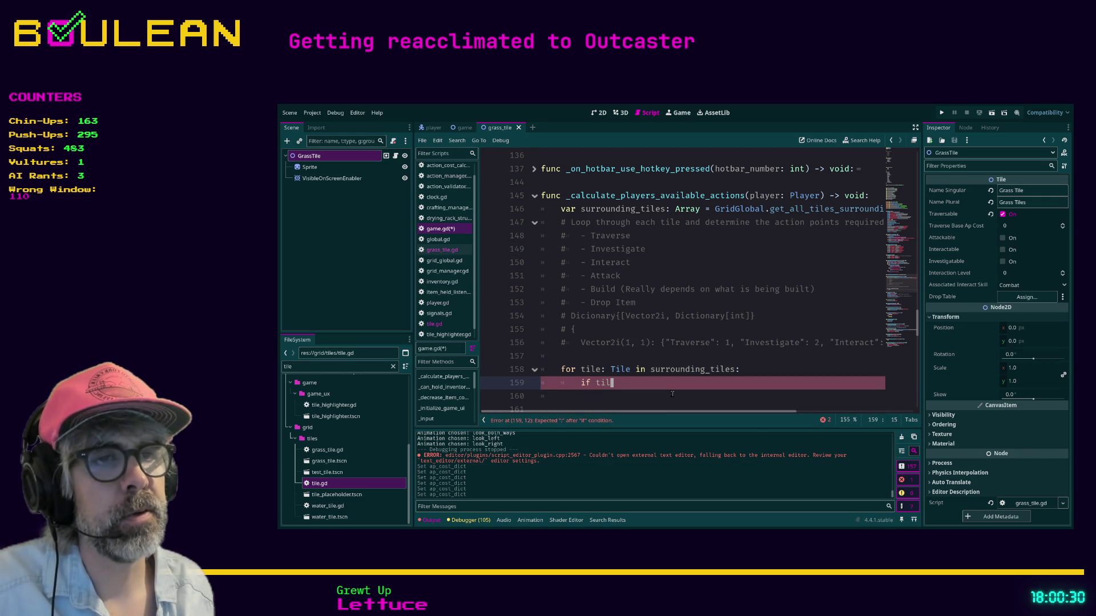
Complete the check as 'if tile.traversable:' with an empty indented line beneath it
type("e.t")
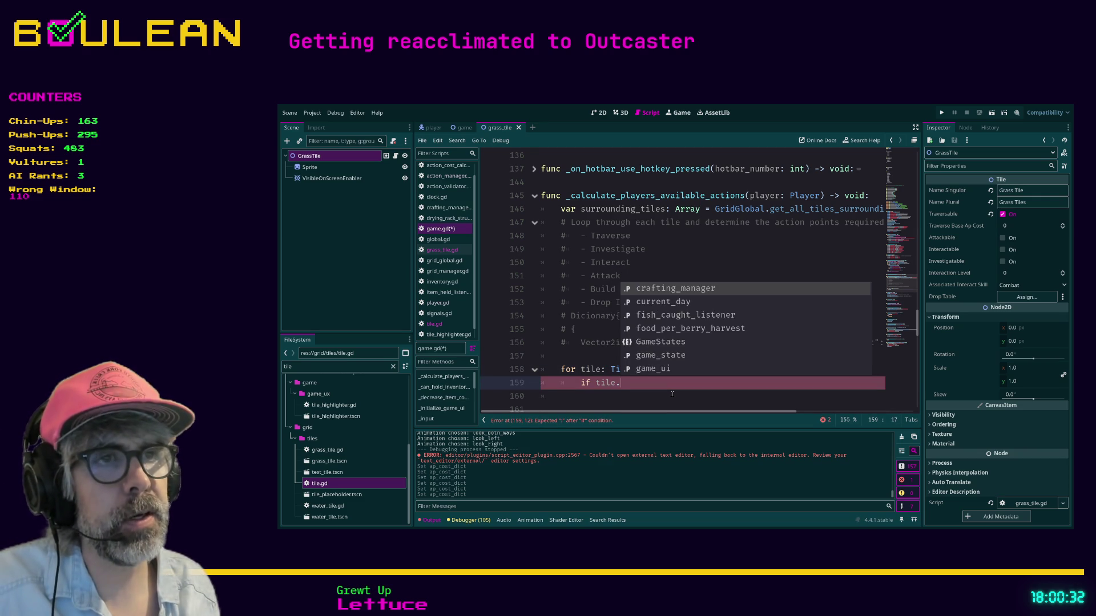
type("r")
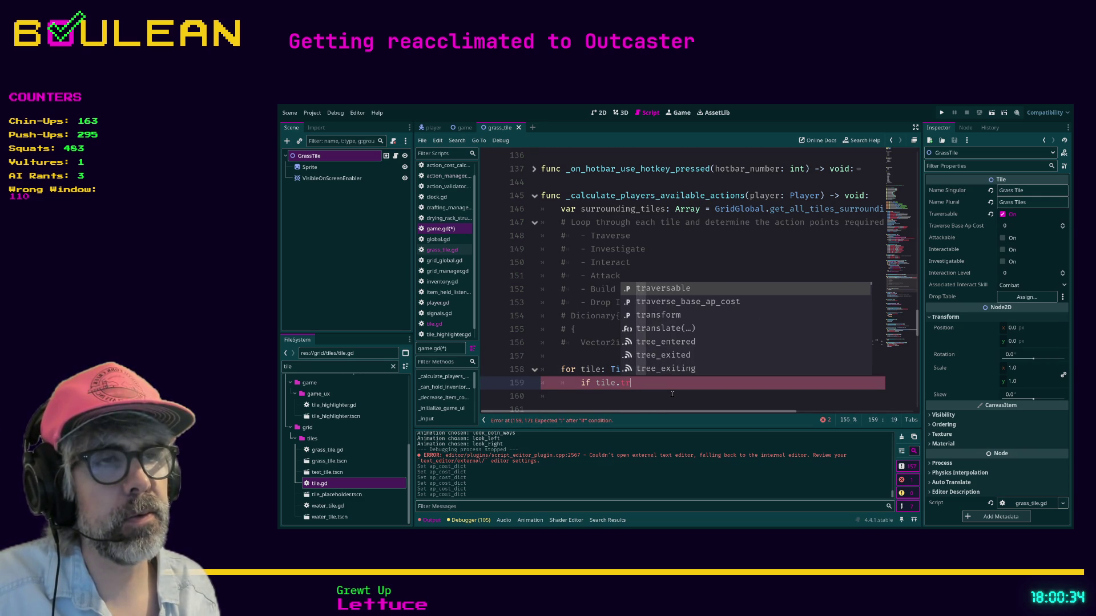
key("Return")
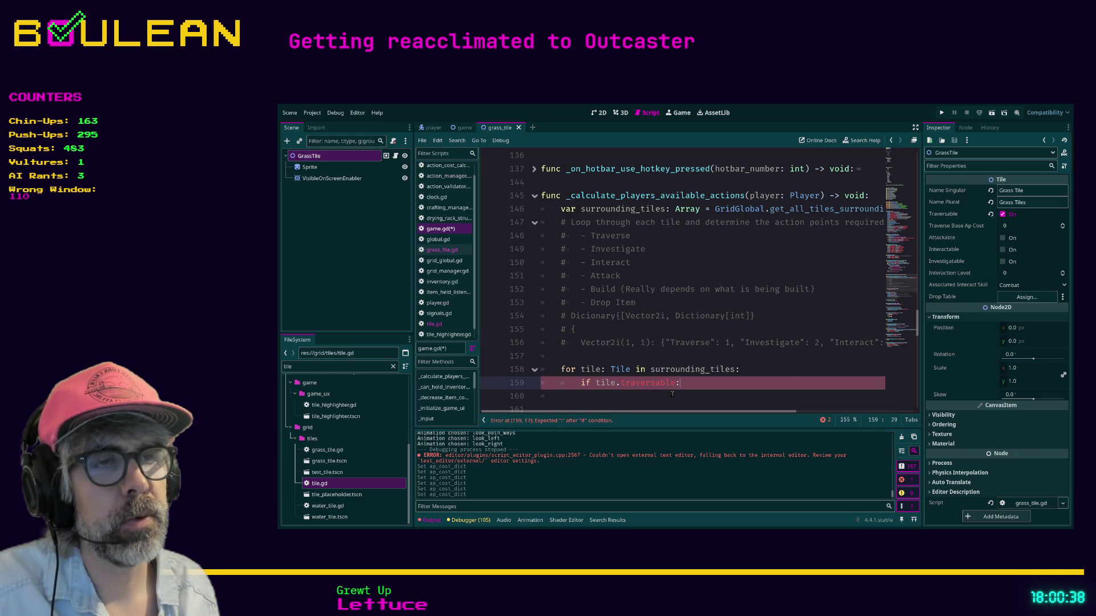
key("Return")
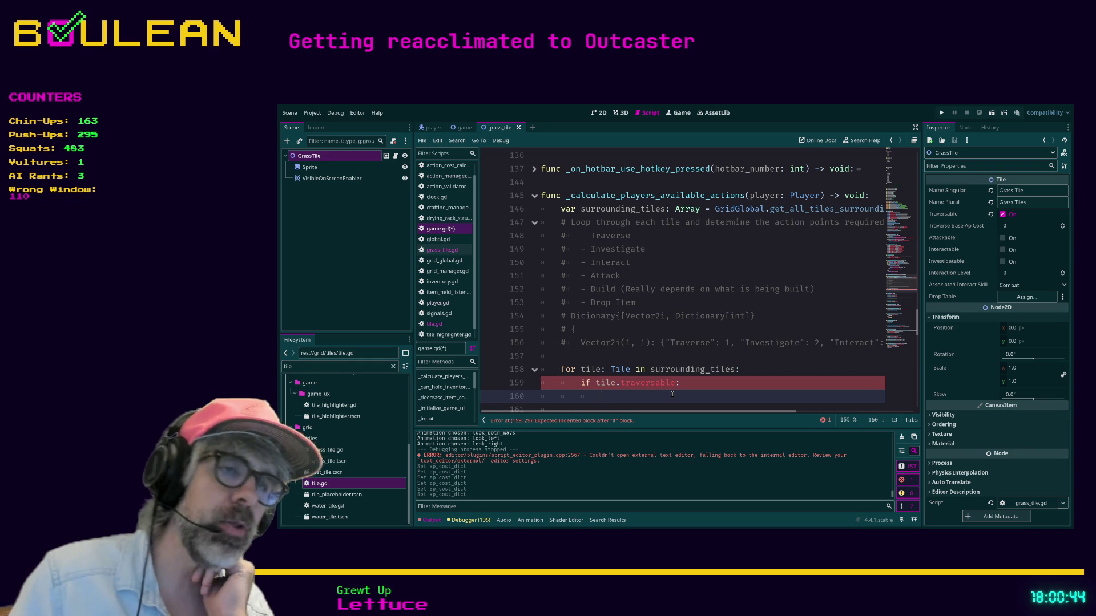
type("for ")
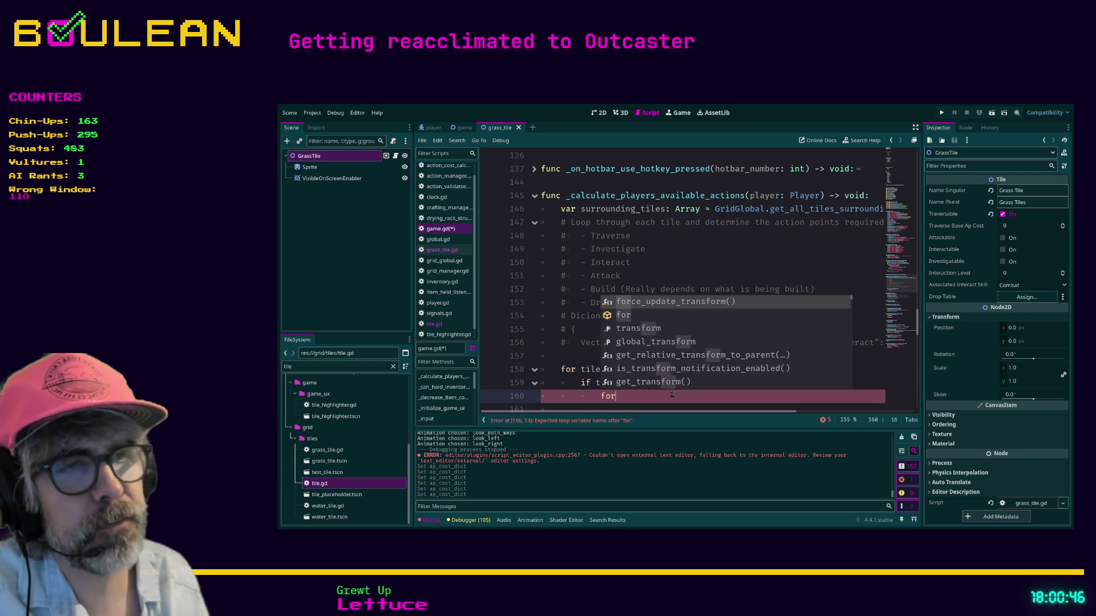
type("value in")
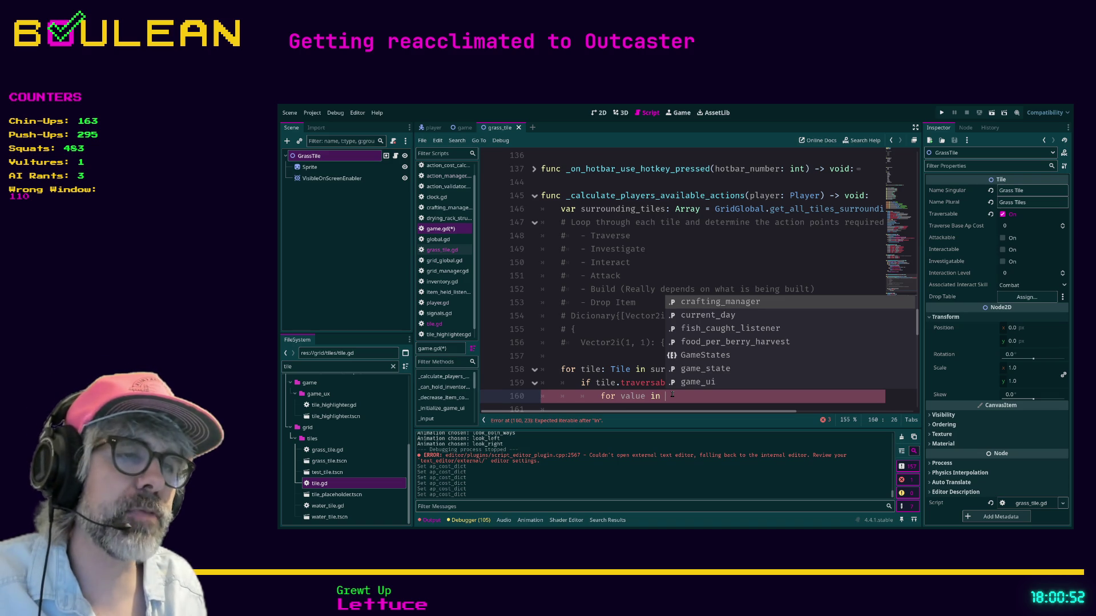
key("shift+Home")
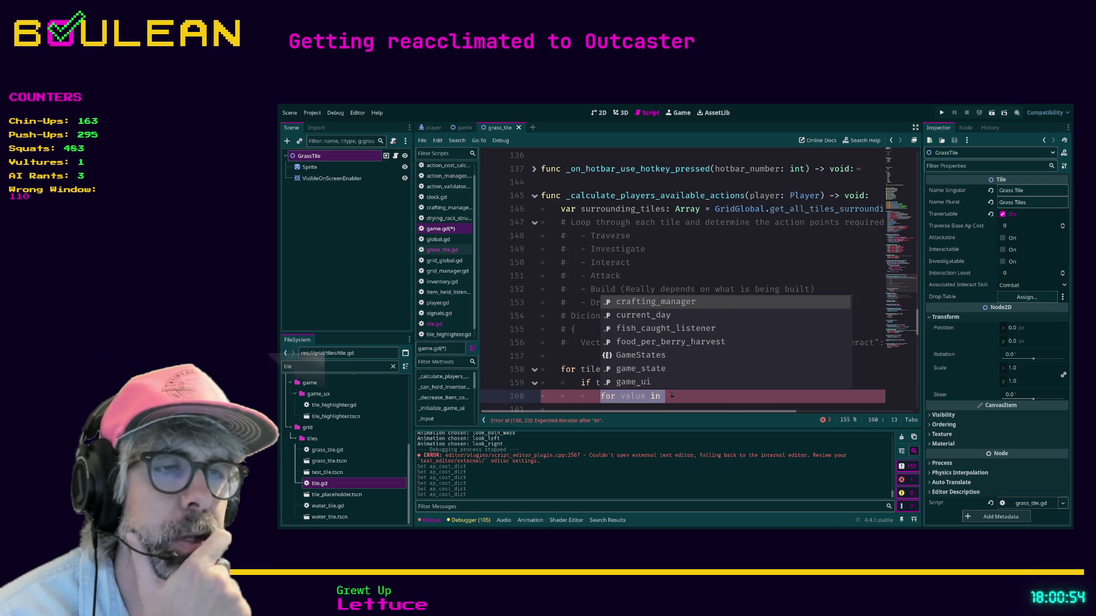
key("BackSpace")
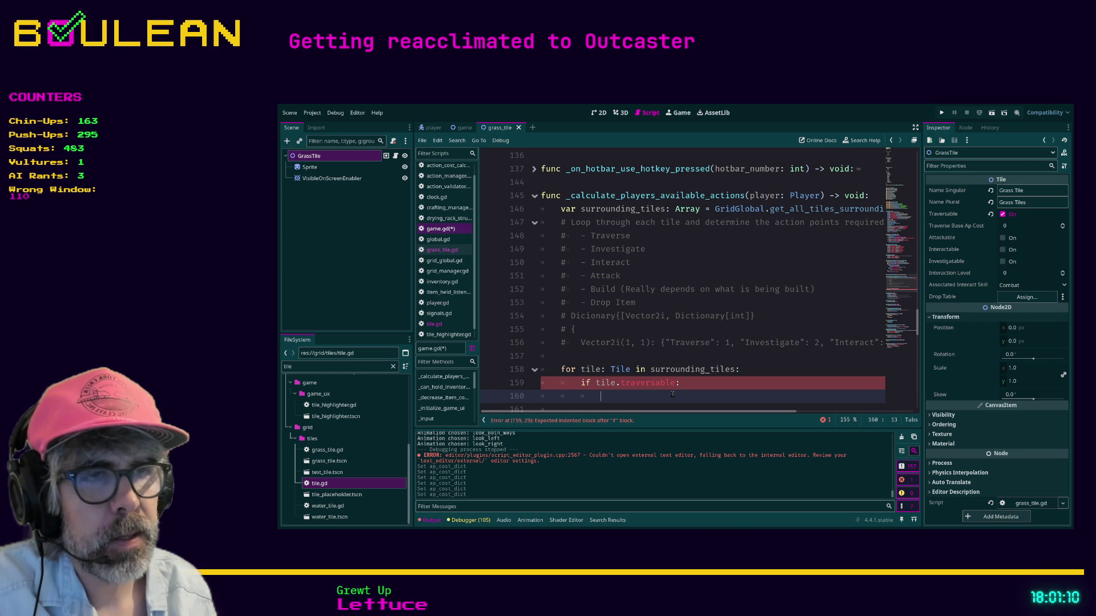
Begin line 160 as 'tile.ap_cost_dict[Actions.ActionTypes.' using autocomplete
type("tile")
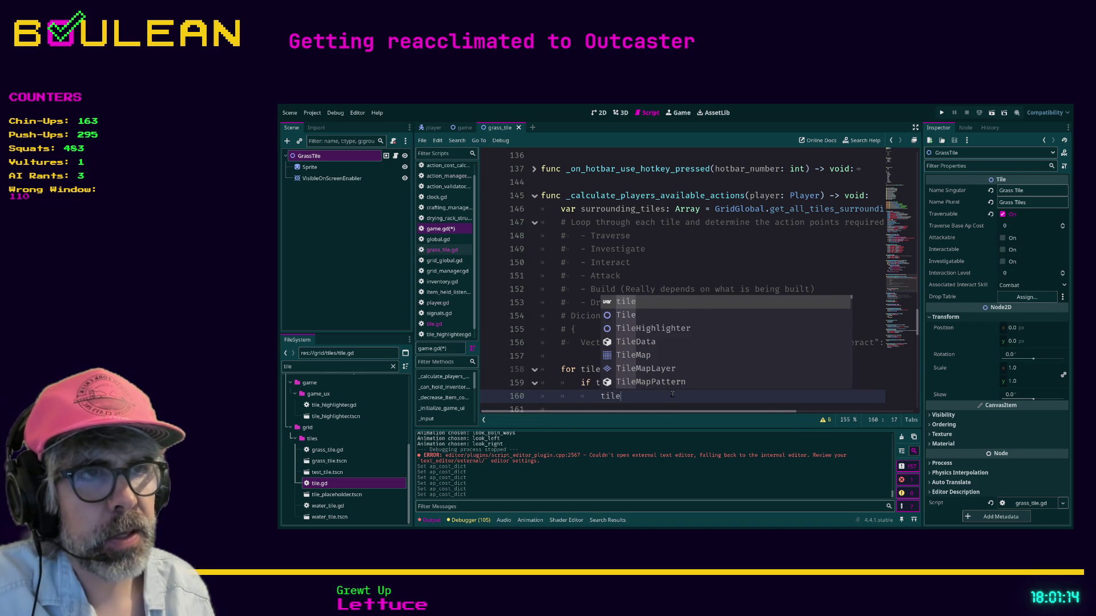
type(".ap")
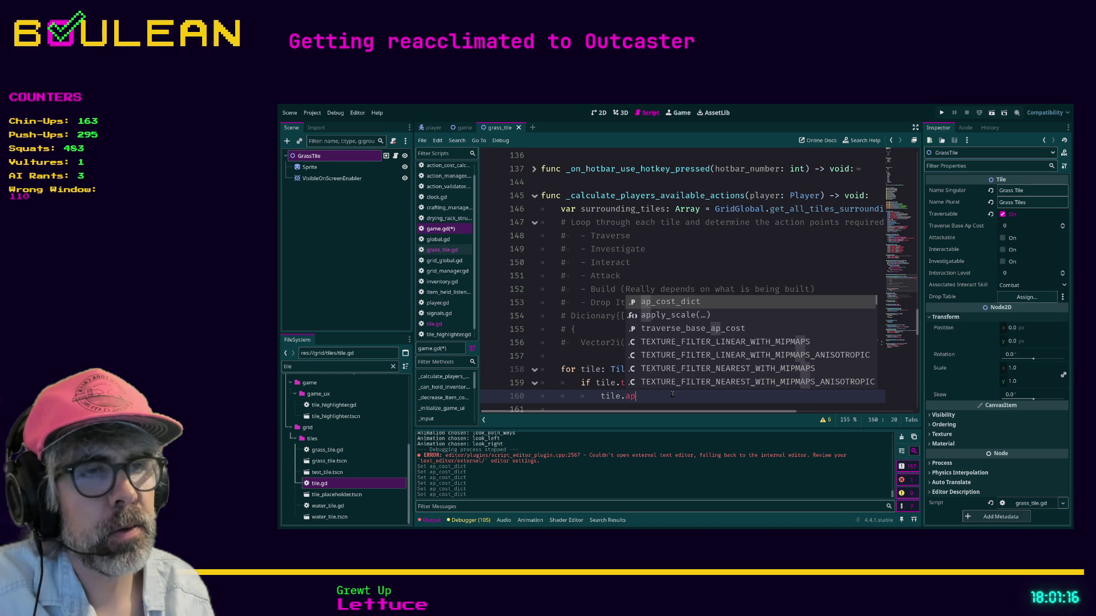
key("Return")
type(".")
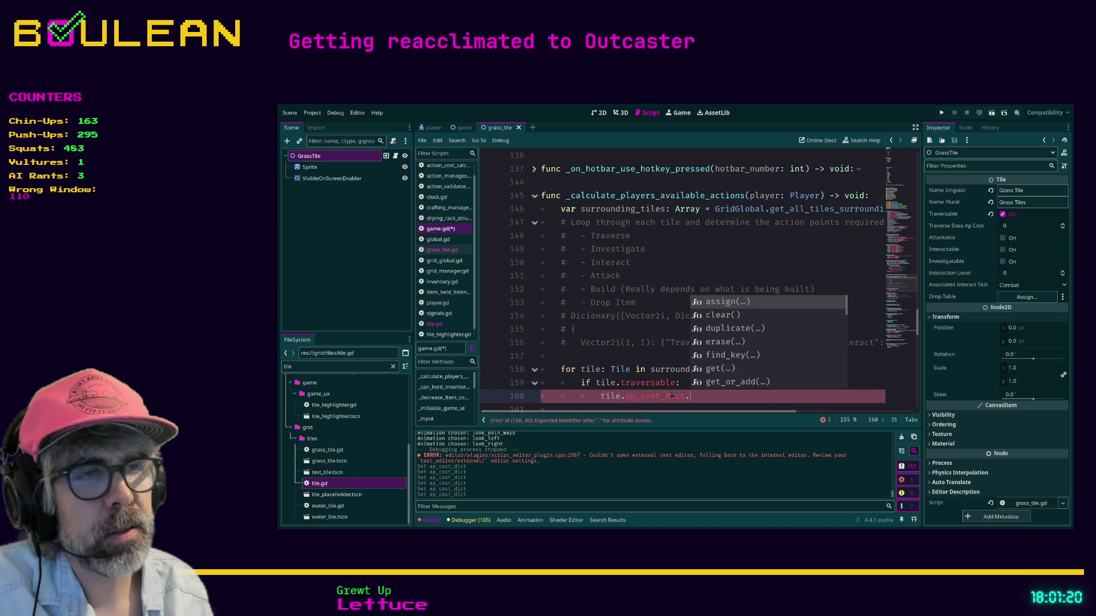
key("BackSpace")
type("[Actions.")
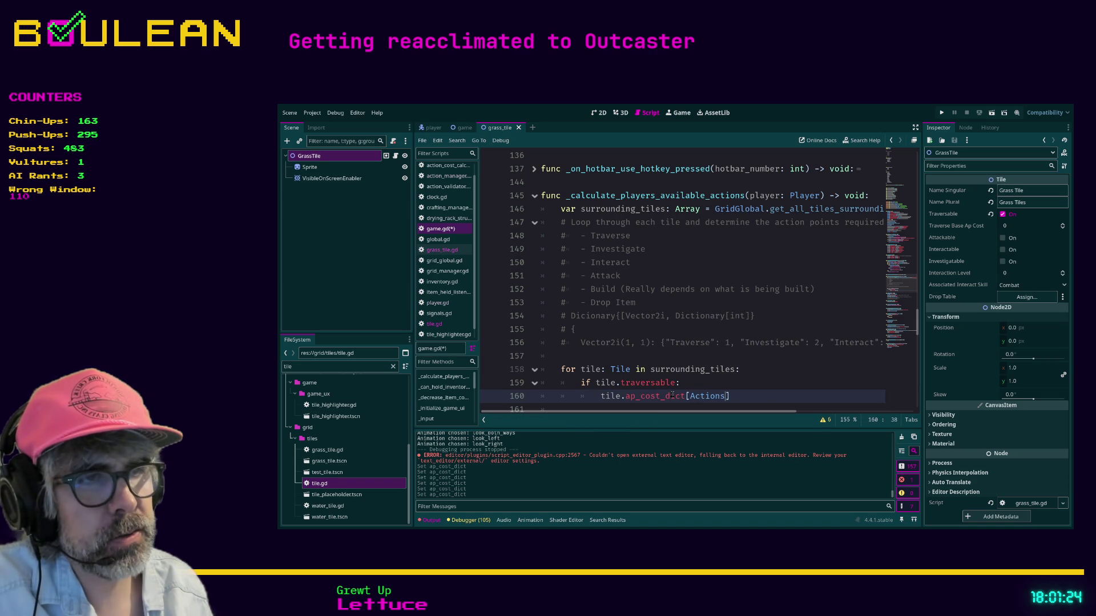
key("Return")
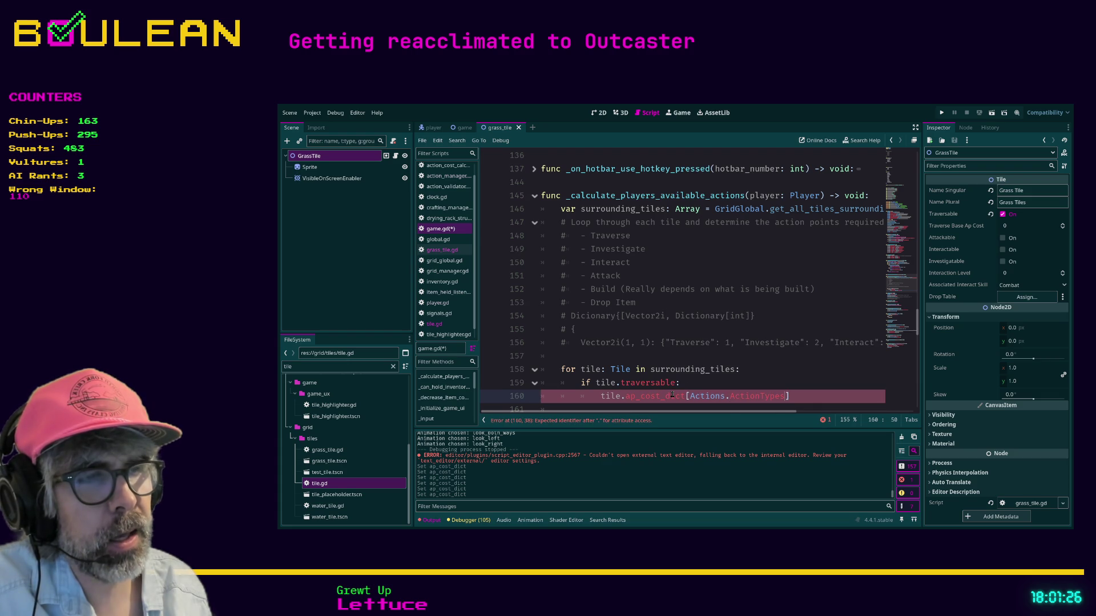
type(".")
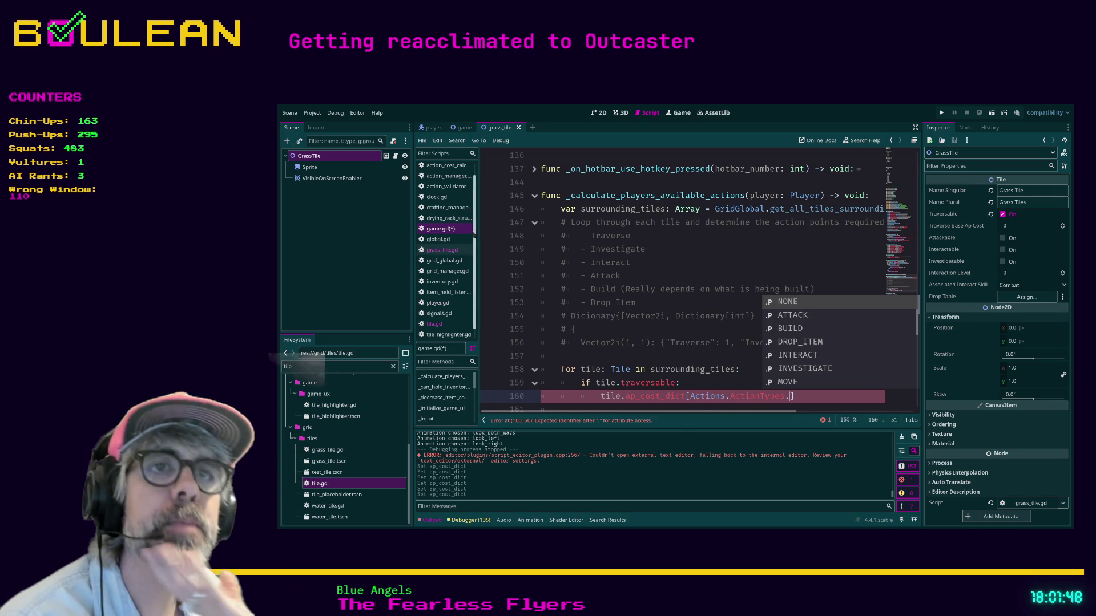
left_click(453, 324)
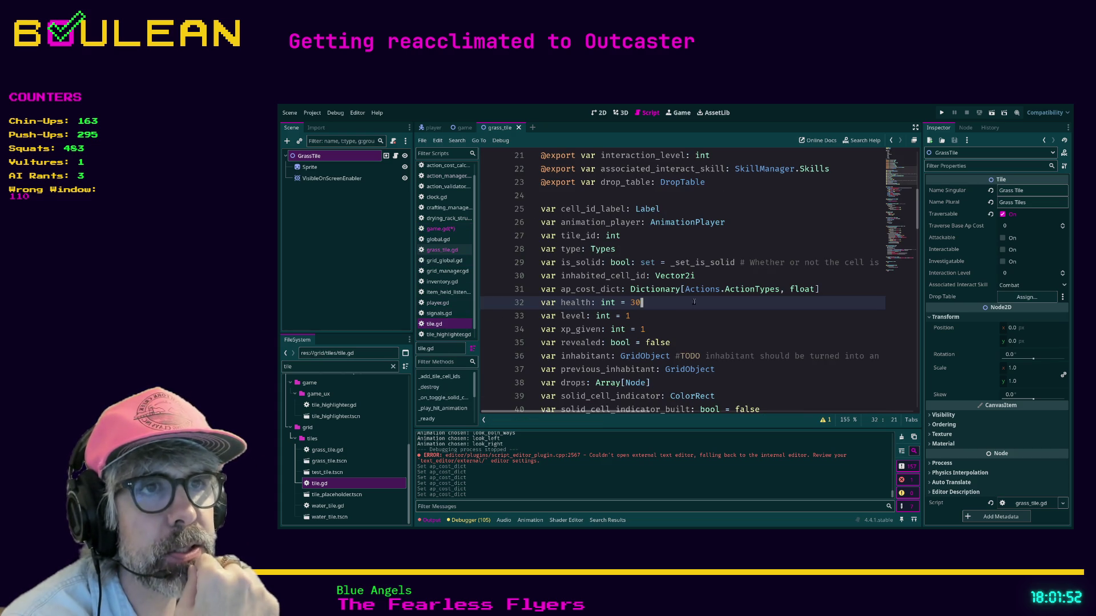
left_click(830, 290)
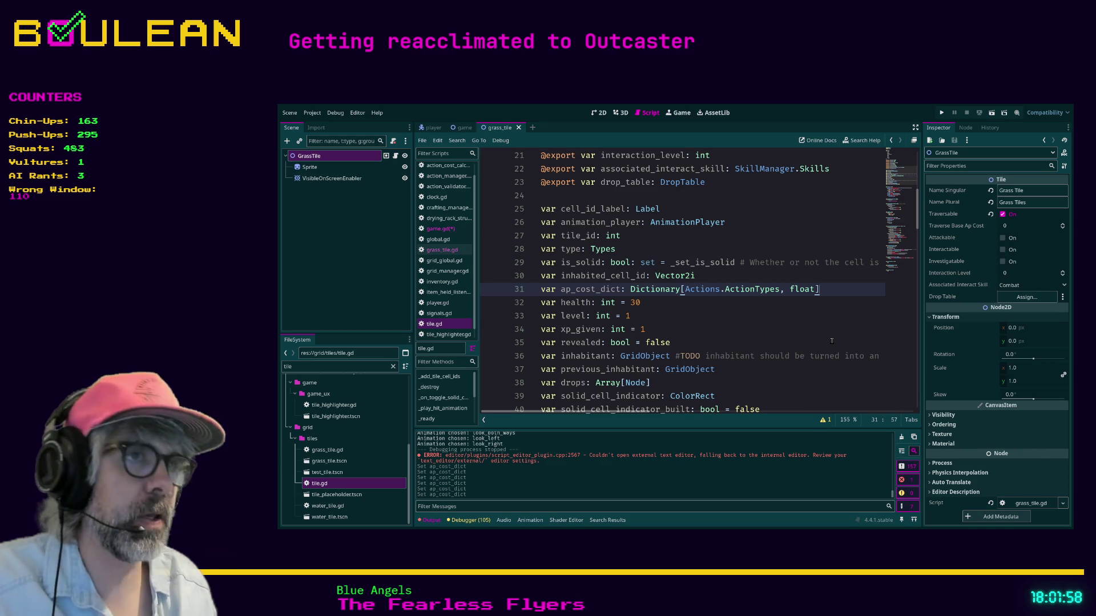
type("@expor")
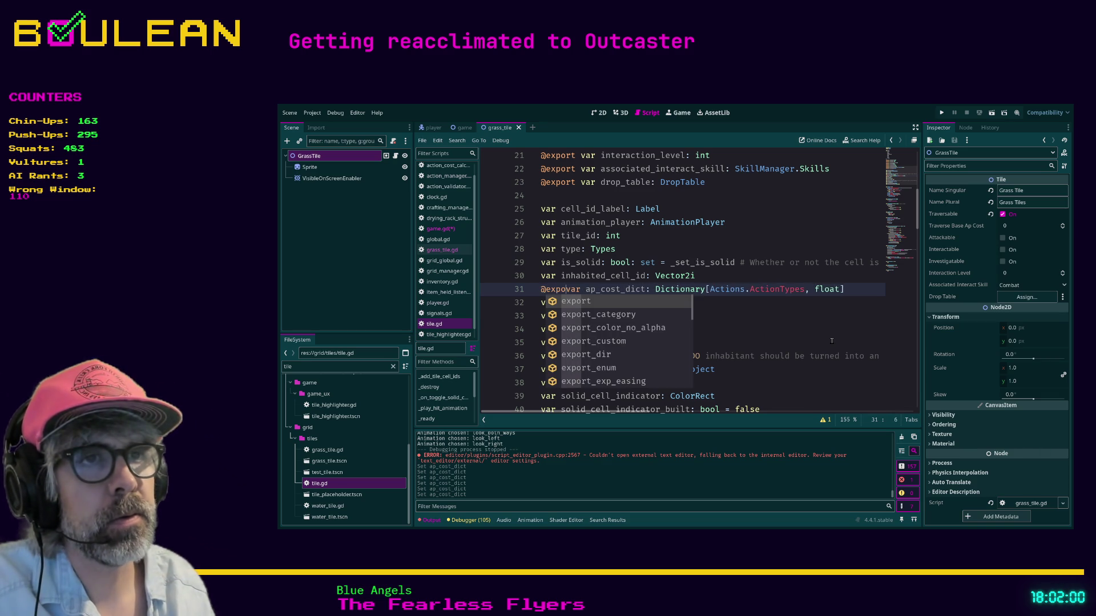
type("t")
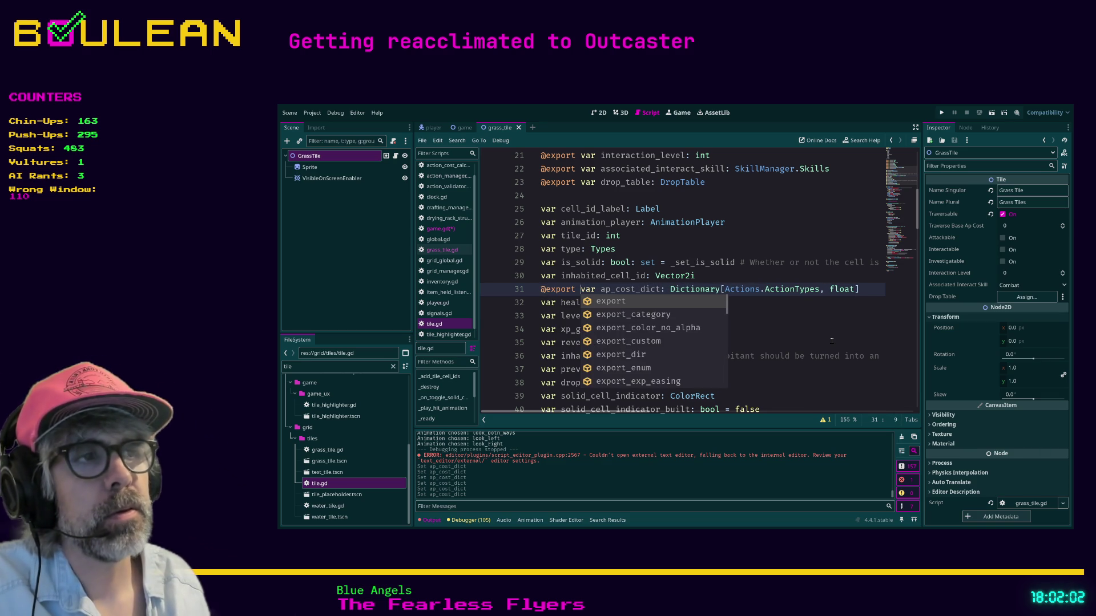
key("End")
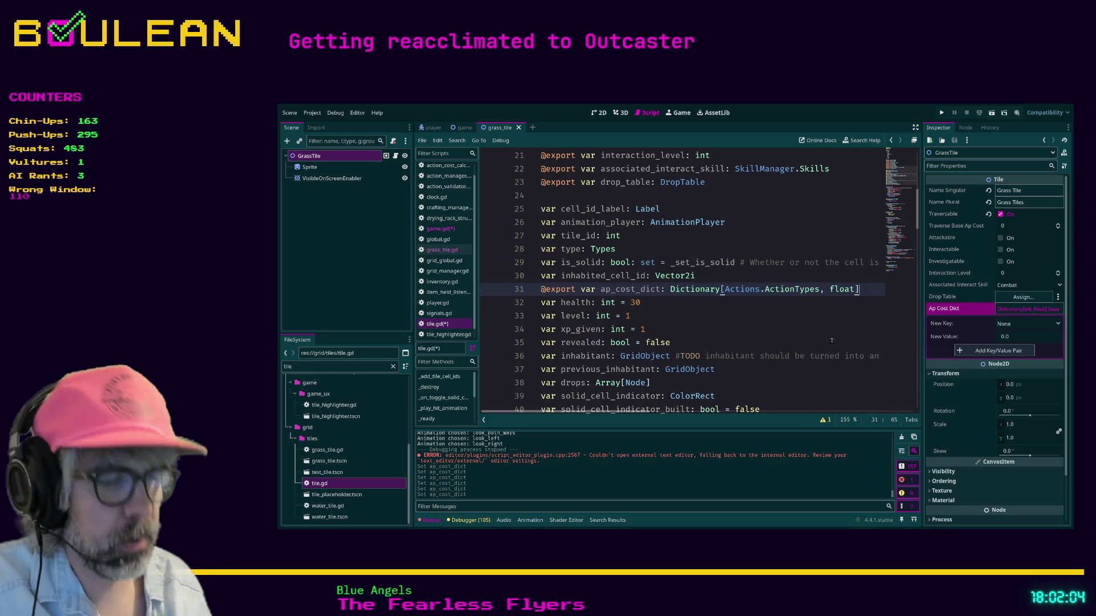
type("{")
key("Return")
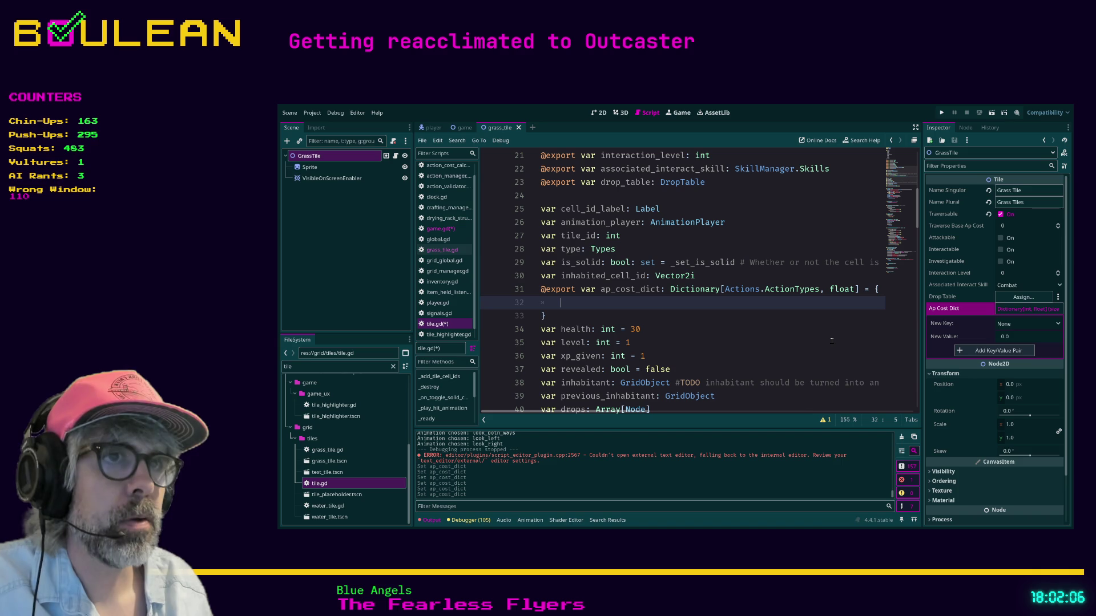
Type 'Actions.ActionTypes.' as the dictionary's first key
type("\"")
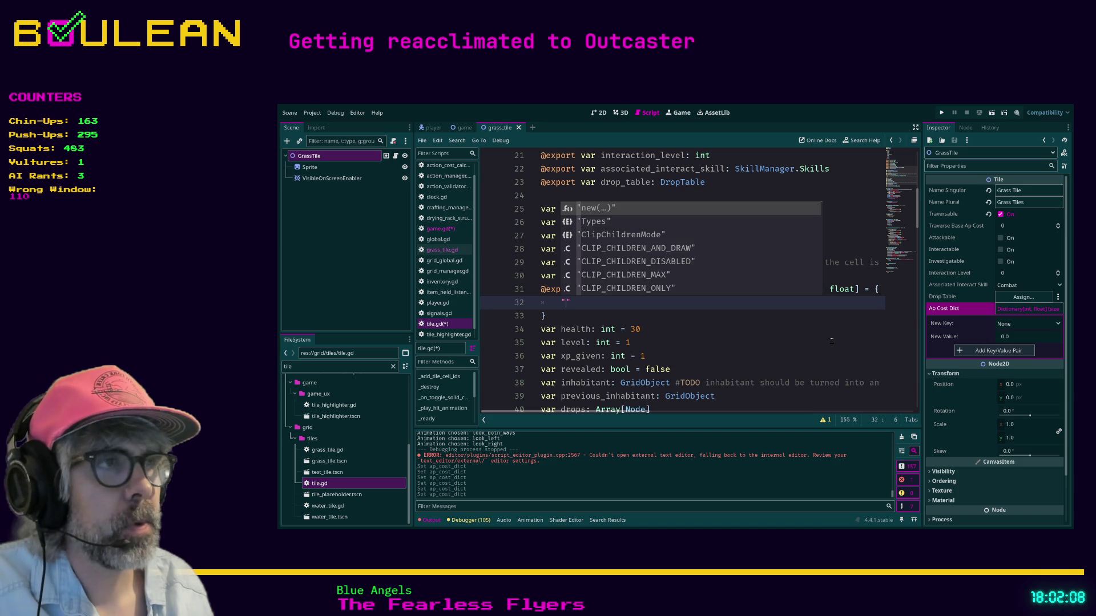
type("Actio")
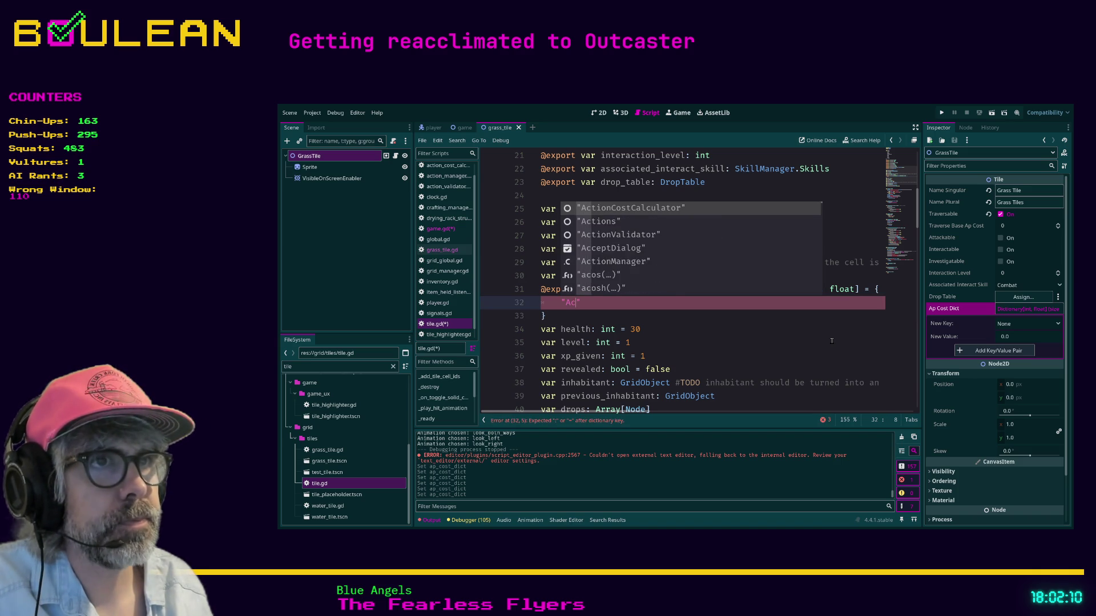
type("n")
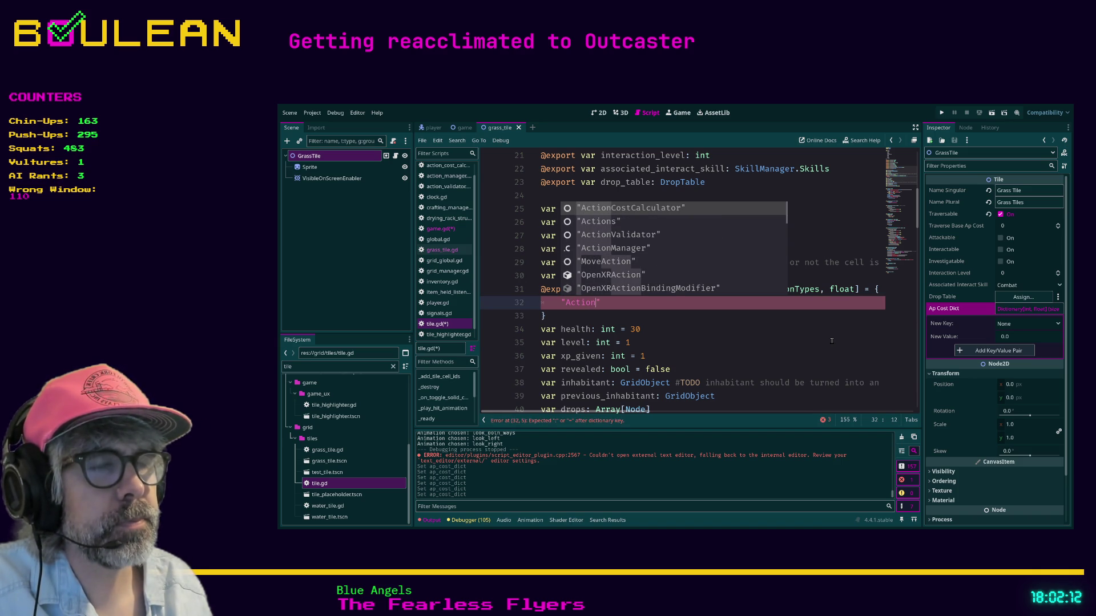
key("Down")
key("Return")
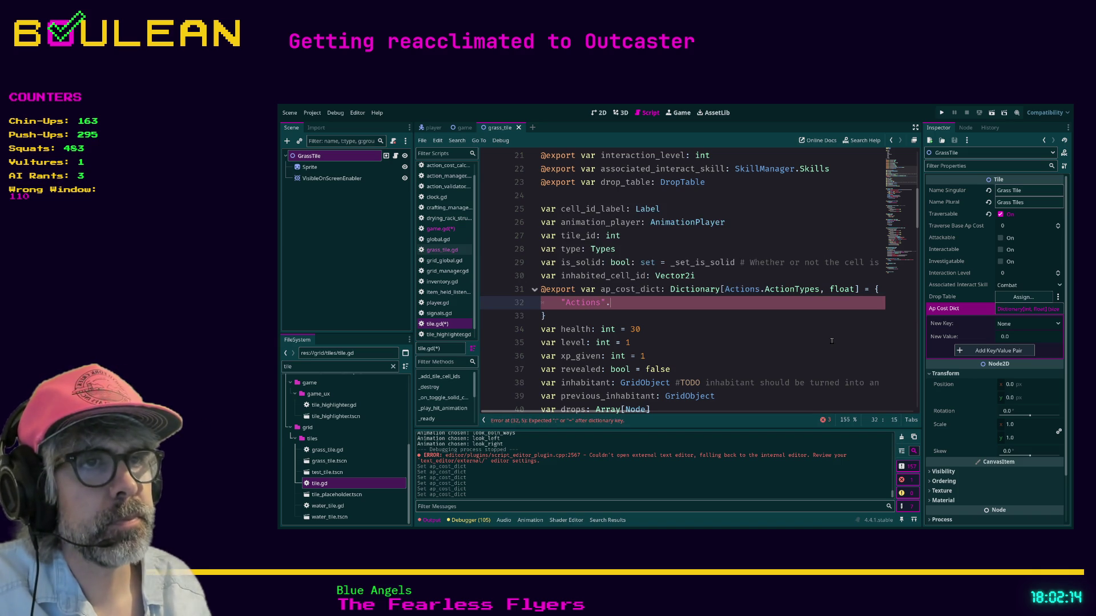
key("BackSpace")
key("BackSpace")
key("BackSpace")
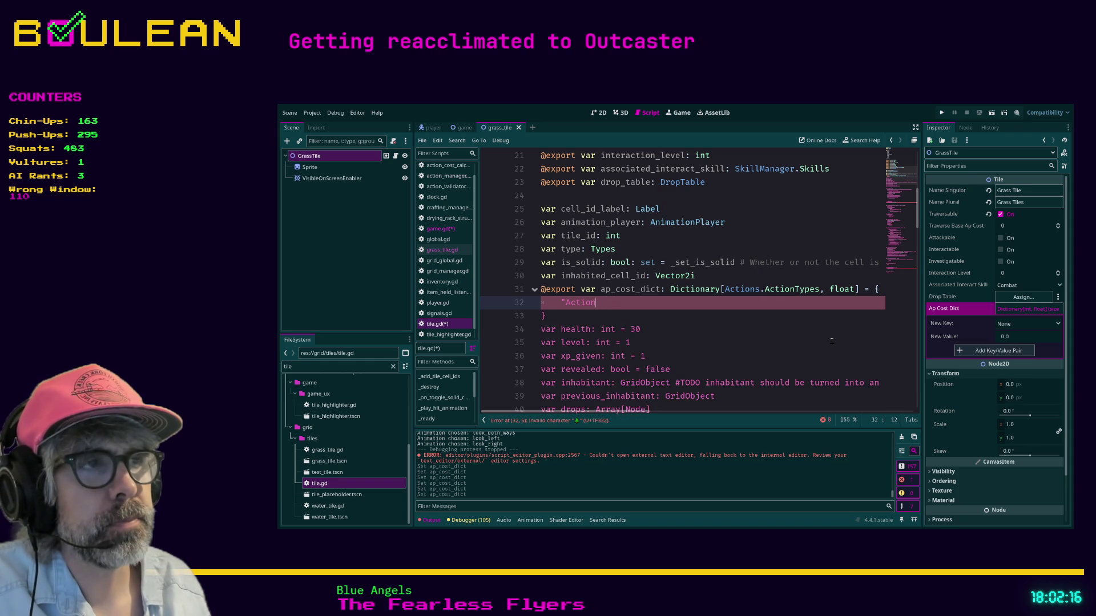
type("Actions.Acti")
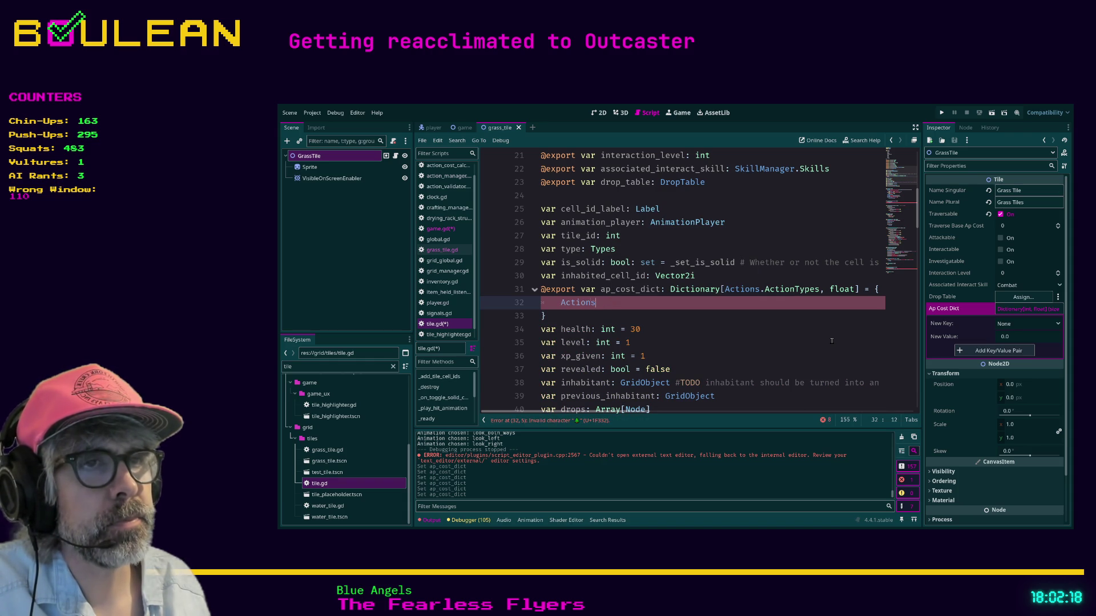
type("on")
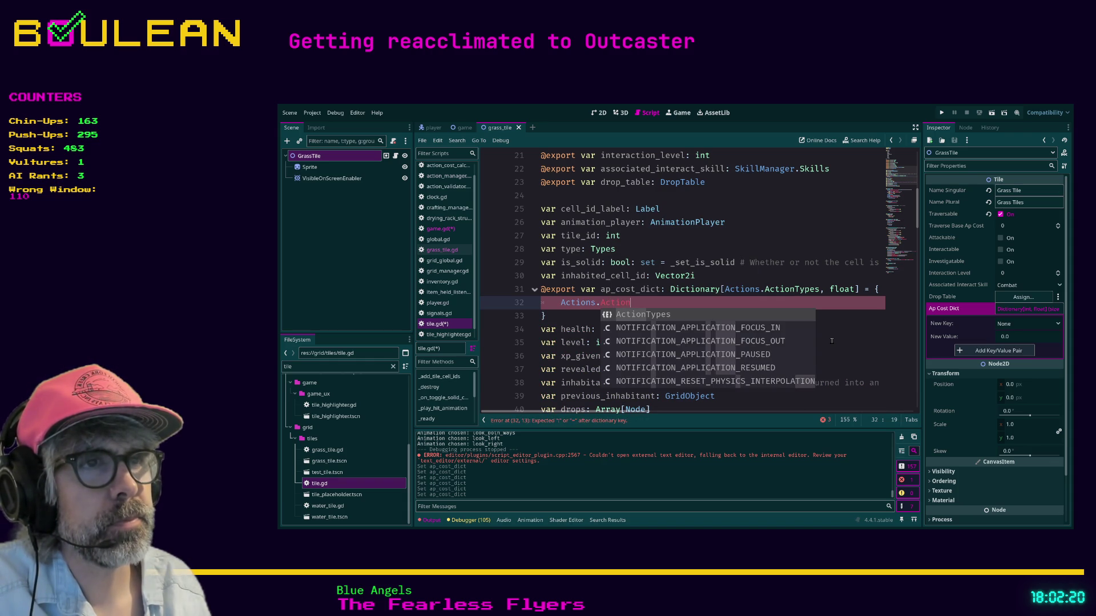
key("Return")
type(".")
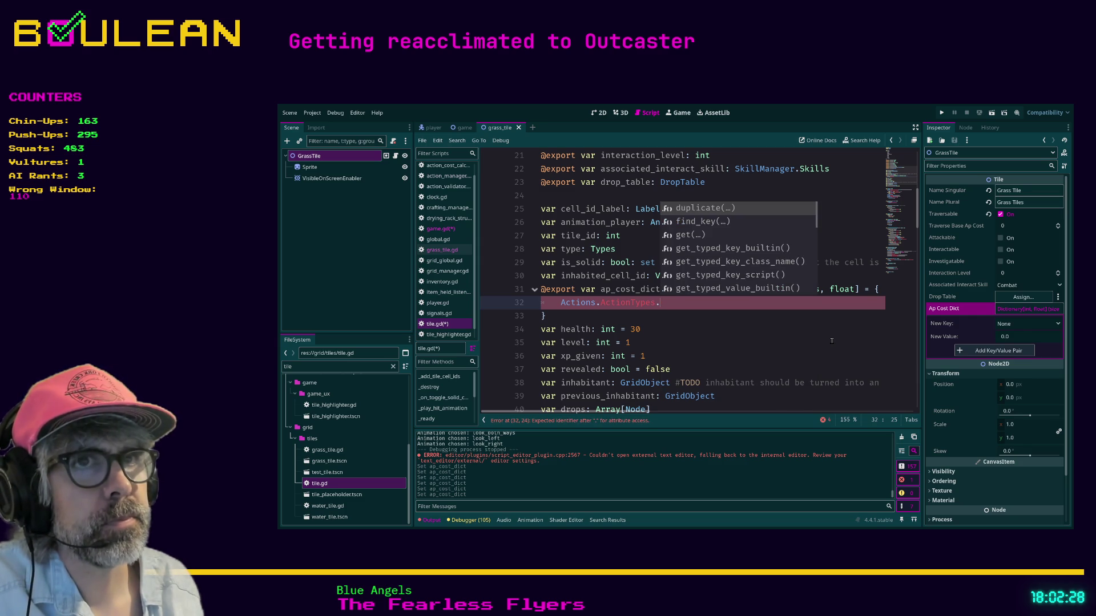
scroll(439, 178, "up", 1)
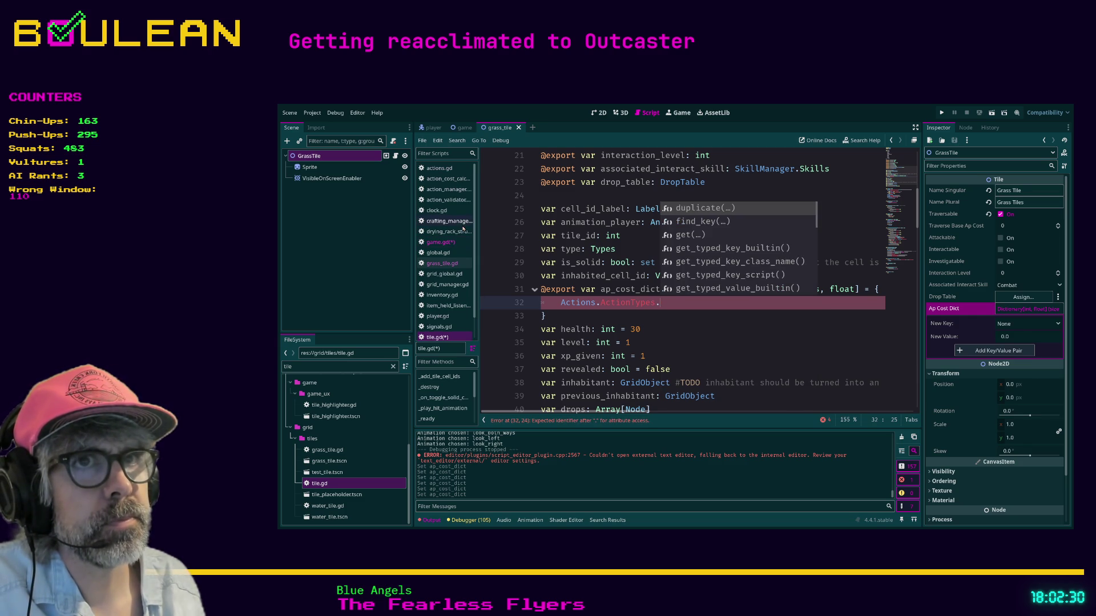
left_click(439, 168)
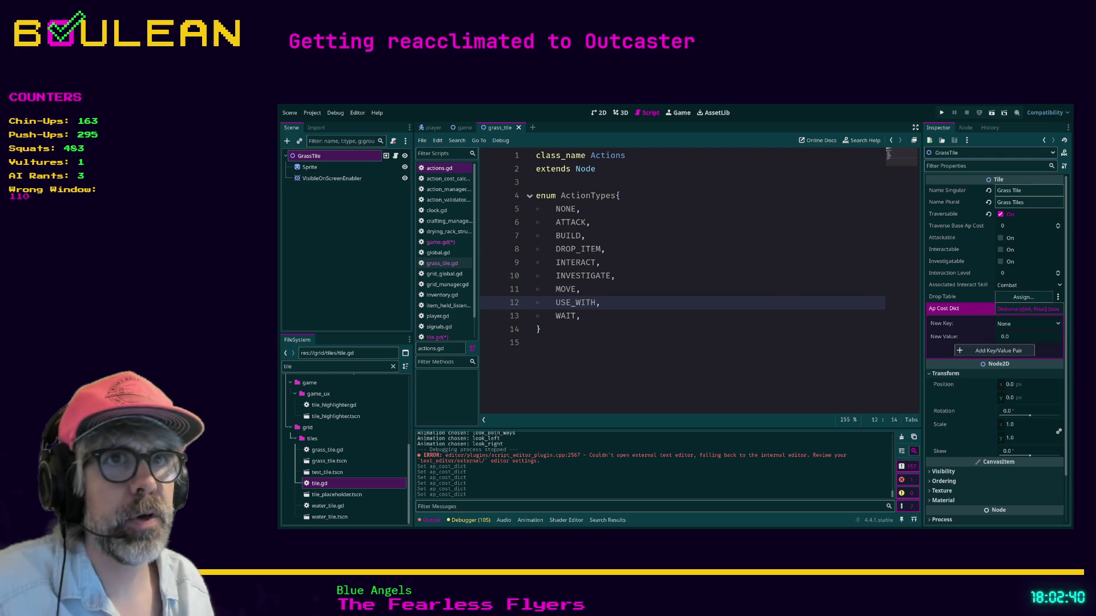
Return to game.gd after reviewing the ActionTypes values in actions.gd
left_click(441, 242)
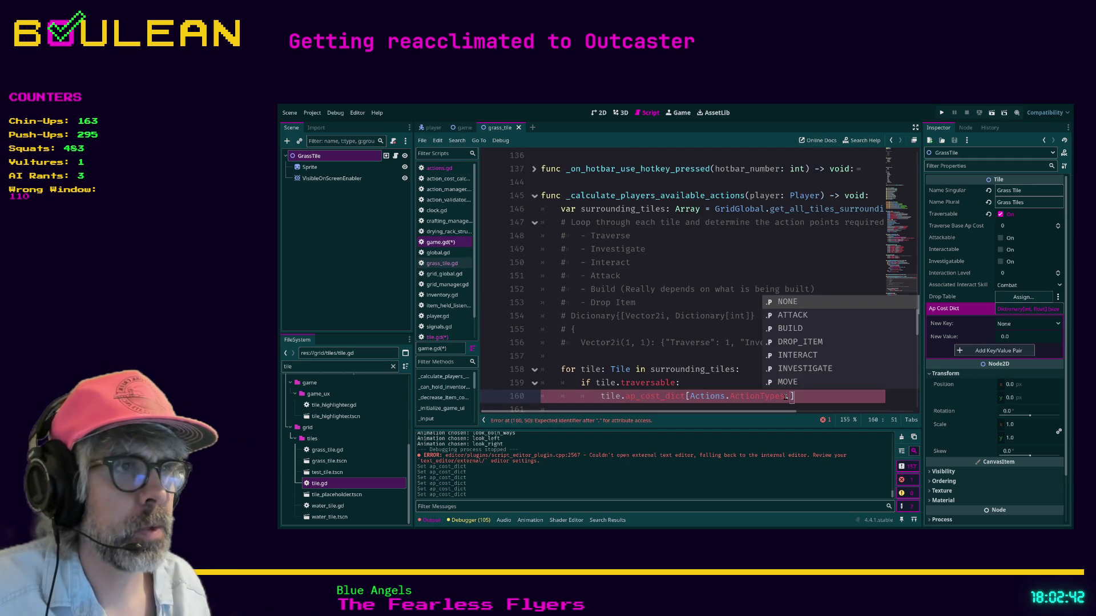
Complete line 160 as 'tile.ap_cost_dict[Actions.ActionTypes.ATTACK]: 0.0,'
key("Escape")
type("i")
key("BackSpace")
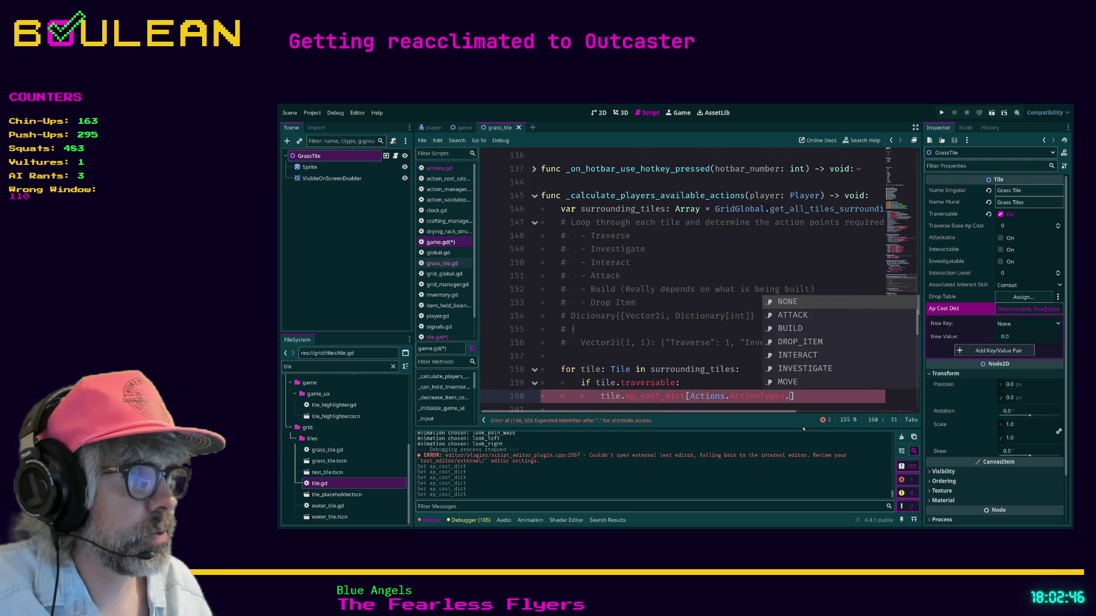
type("AT")
key("Return")
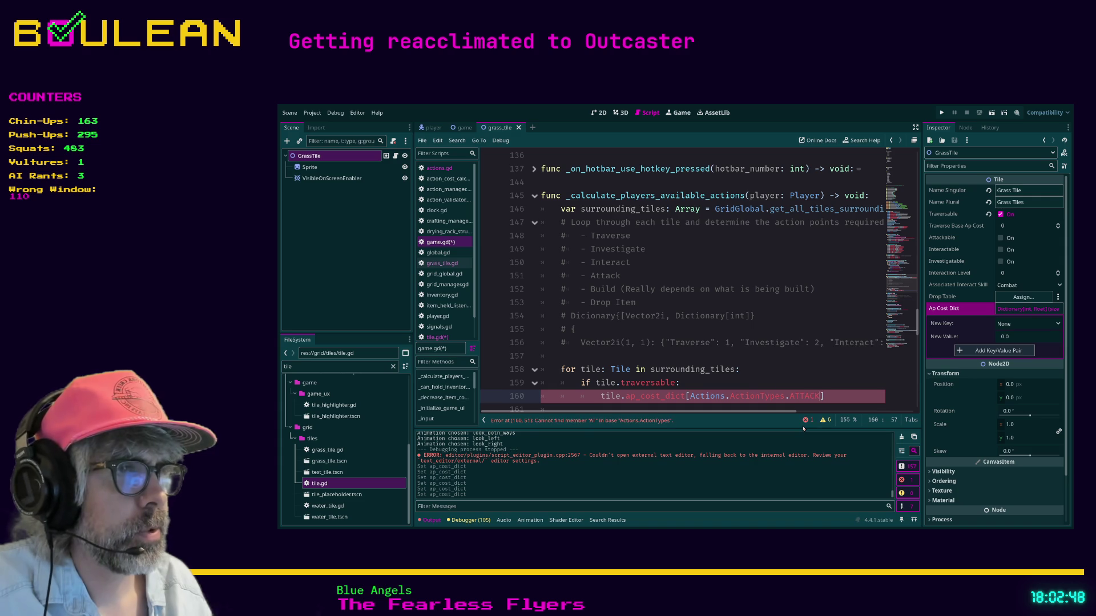
key("Right")
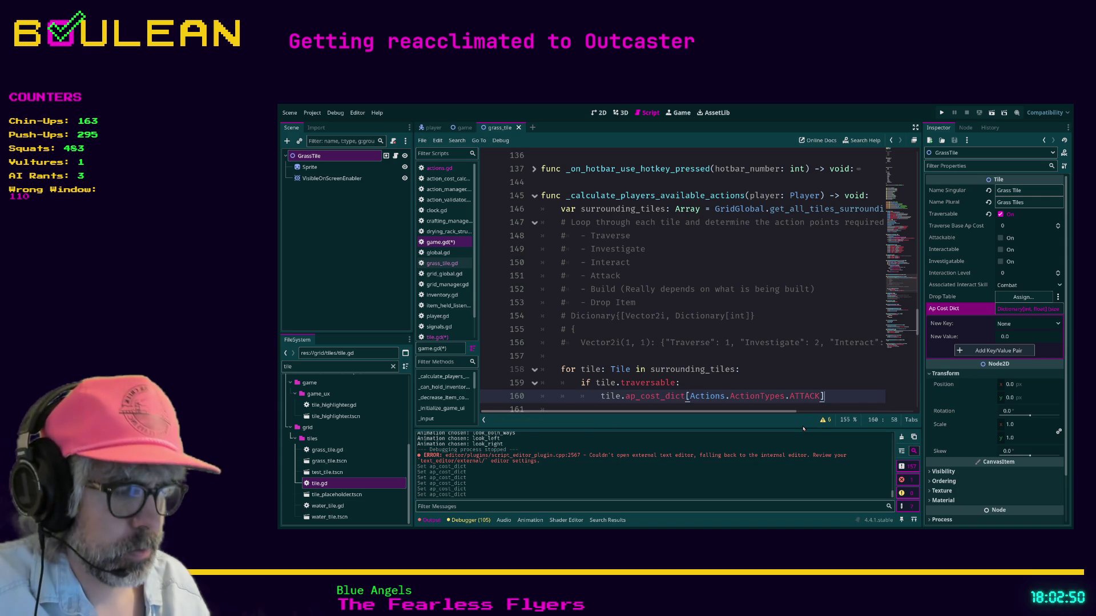
type(": 0.")
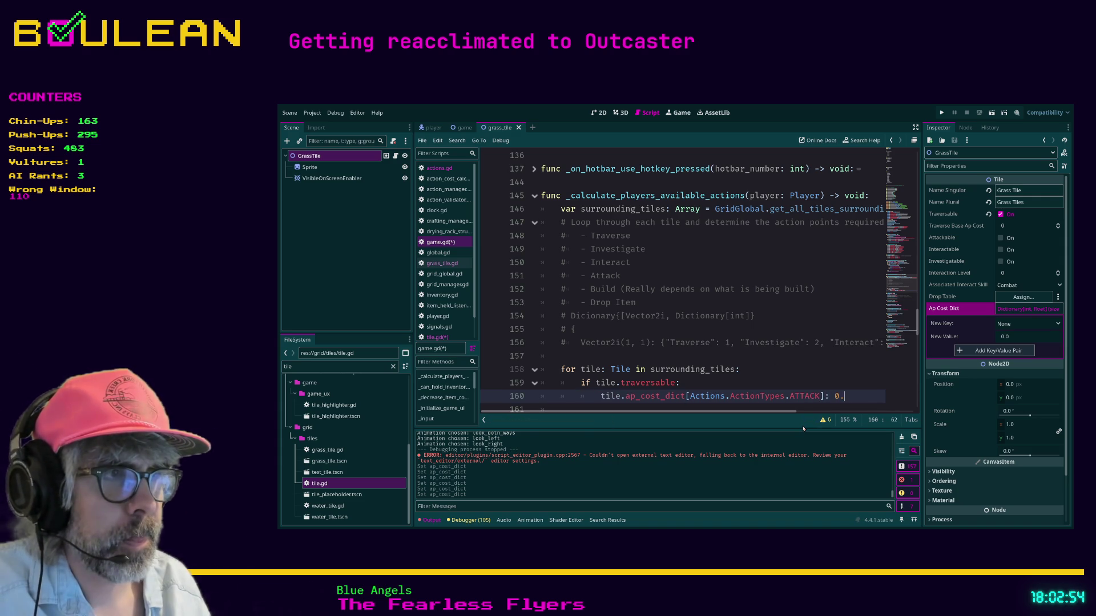
key("BackSpace")
key("BackSpace")
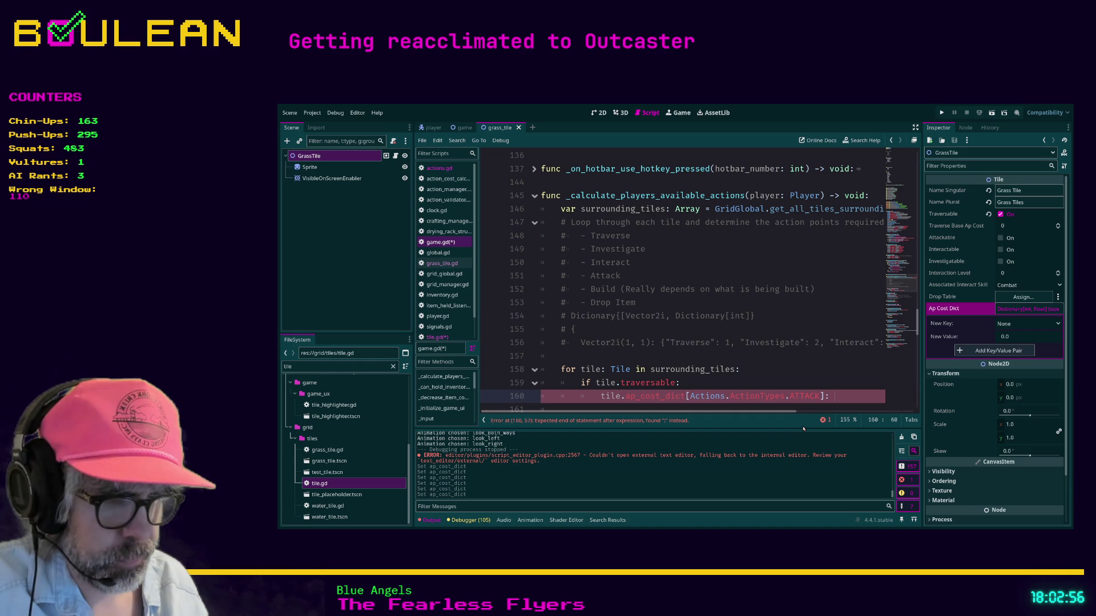
type("0.0,")
key("Return")
Start the next line with 'tile.ap' and go back to tile.gd
type("tile.ap")
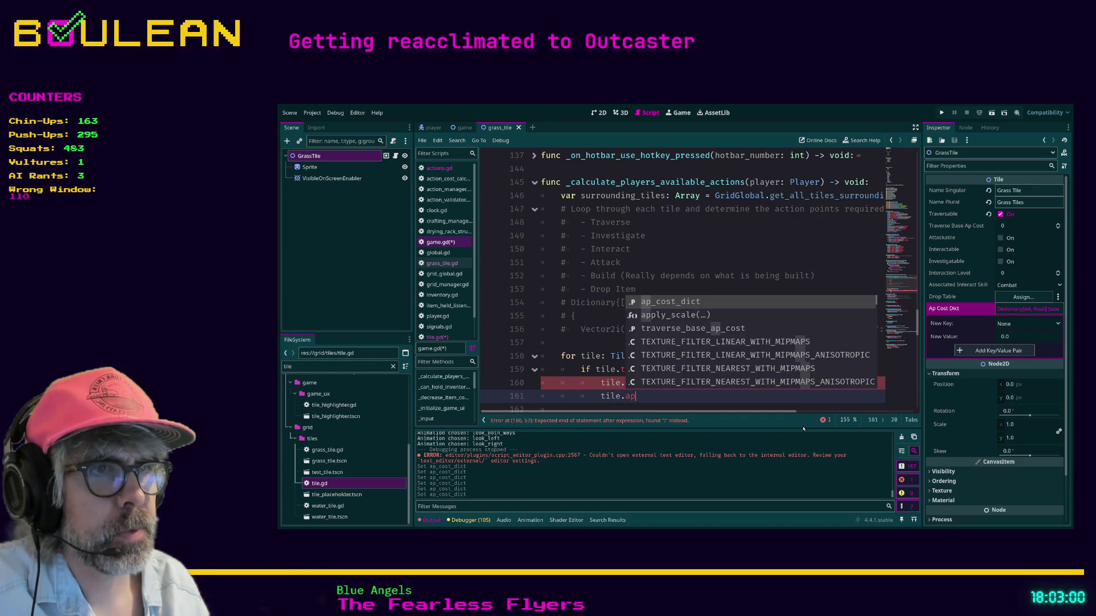
left_click(754, 399)
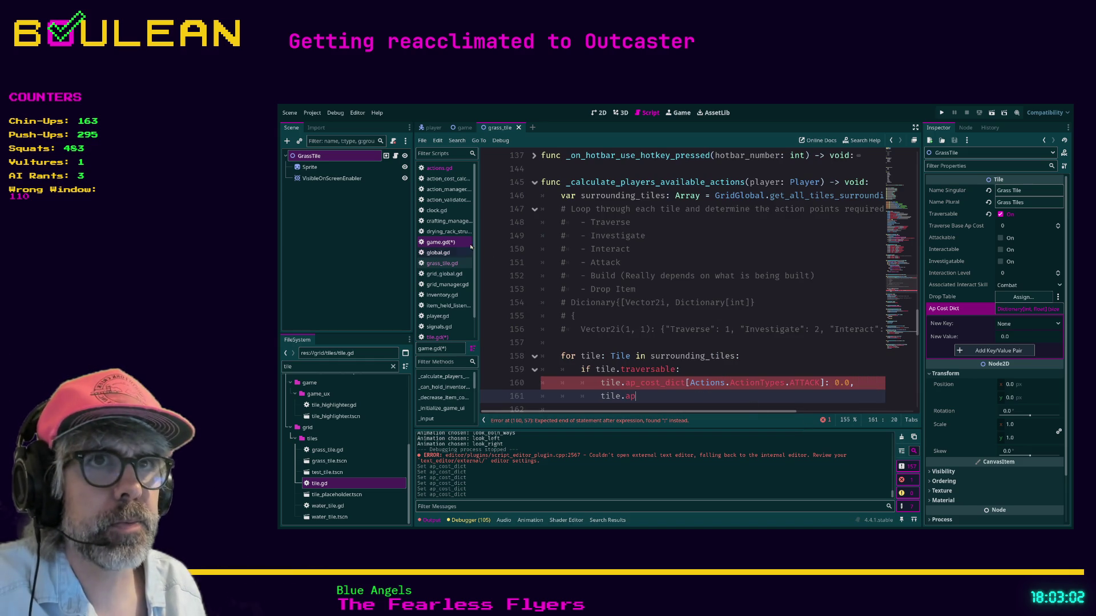
left_click(440, 337)
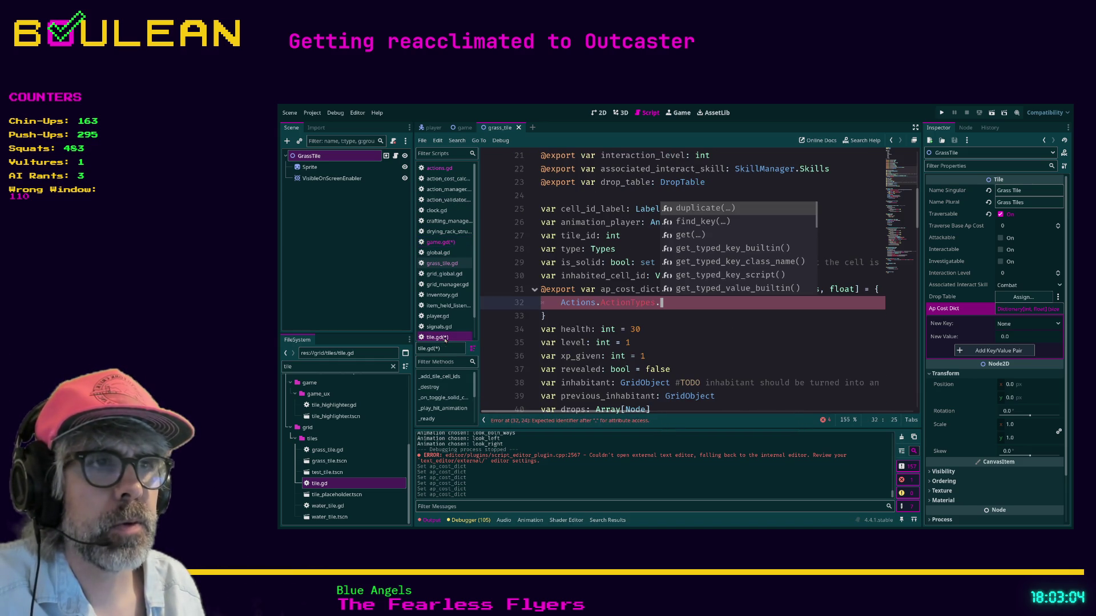
Add Actions.ActionTypes.ATTACK: 0.0 and Actions.ActionTypes.BUILD: 0.0 entries to ap_cost_dict
left_click(681, 307)
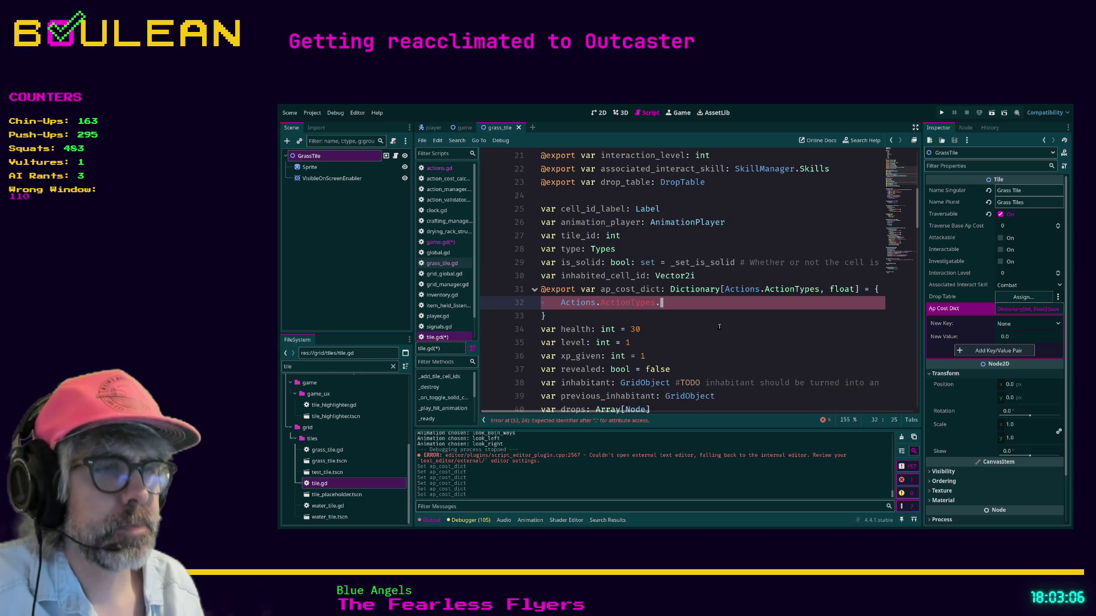
key("ctrl+space")
type("ATTA")
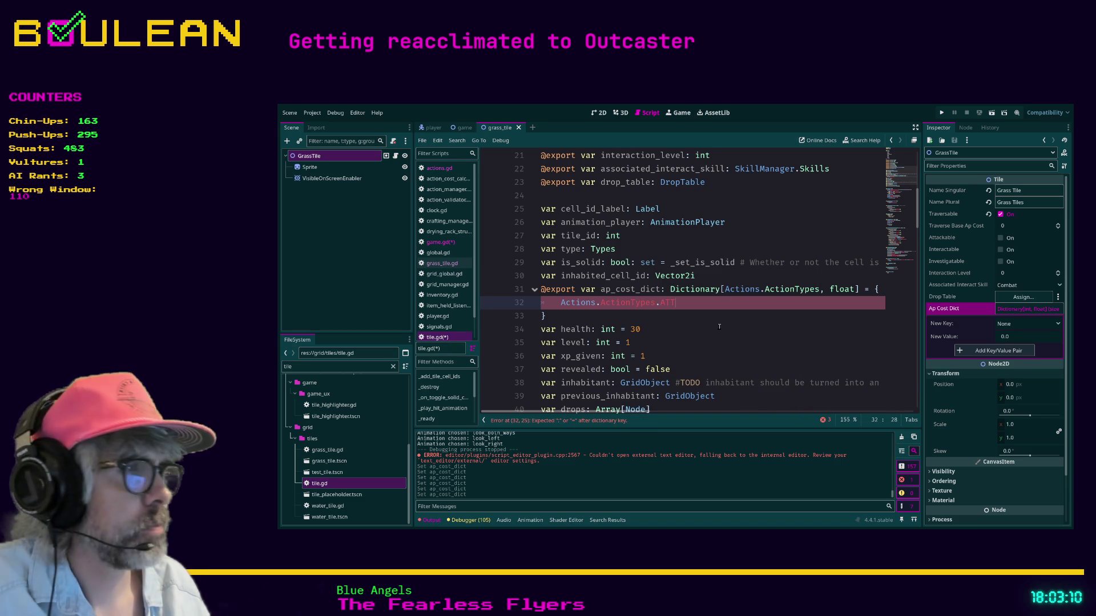
type("CK: ")
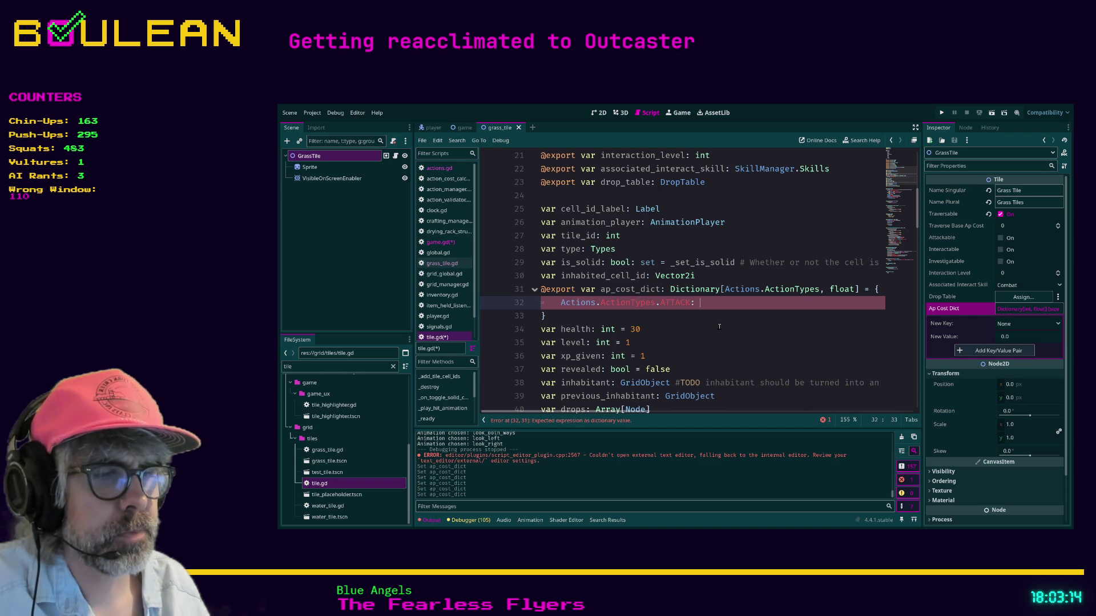
type("0.0")
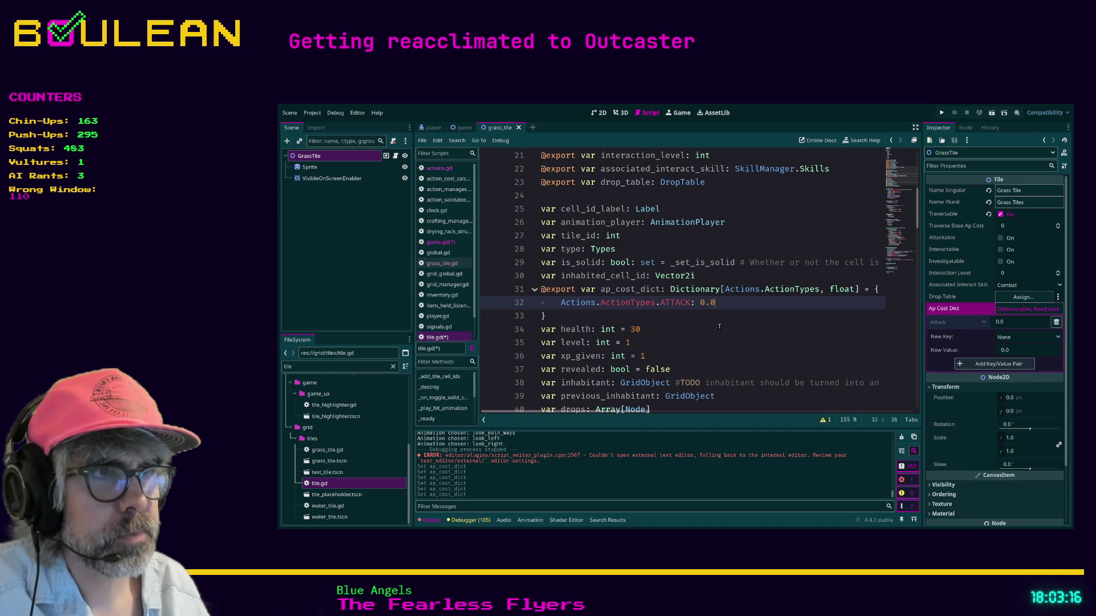
type(",")
key("Return")
type("tions.Action")
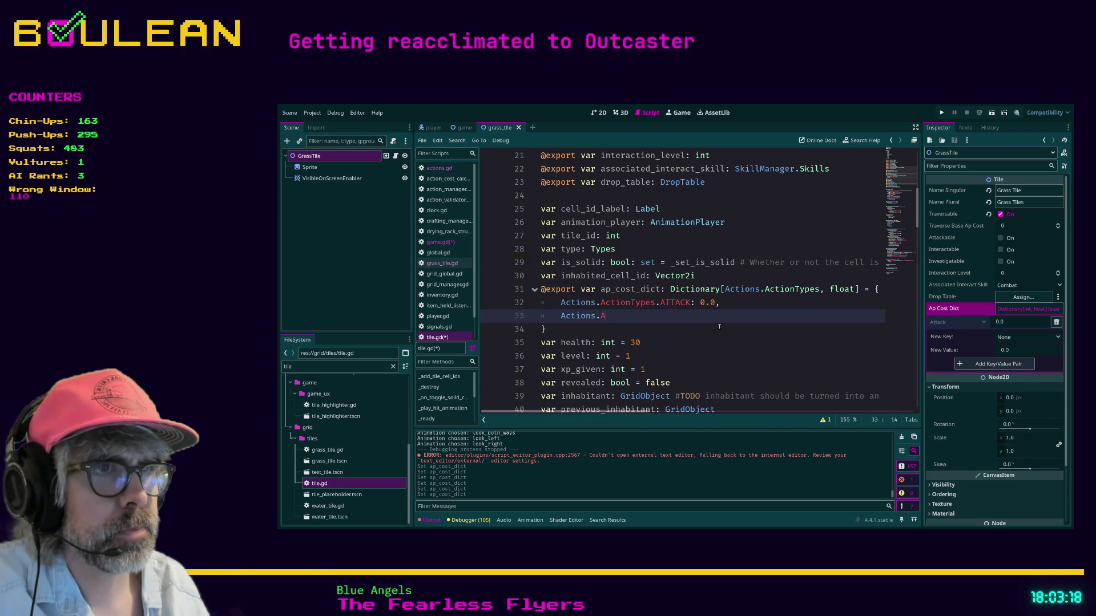
key("Return")
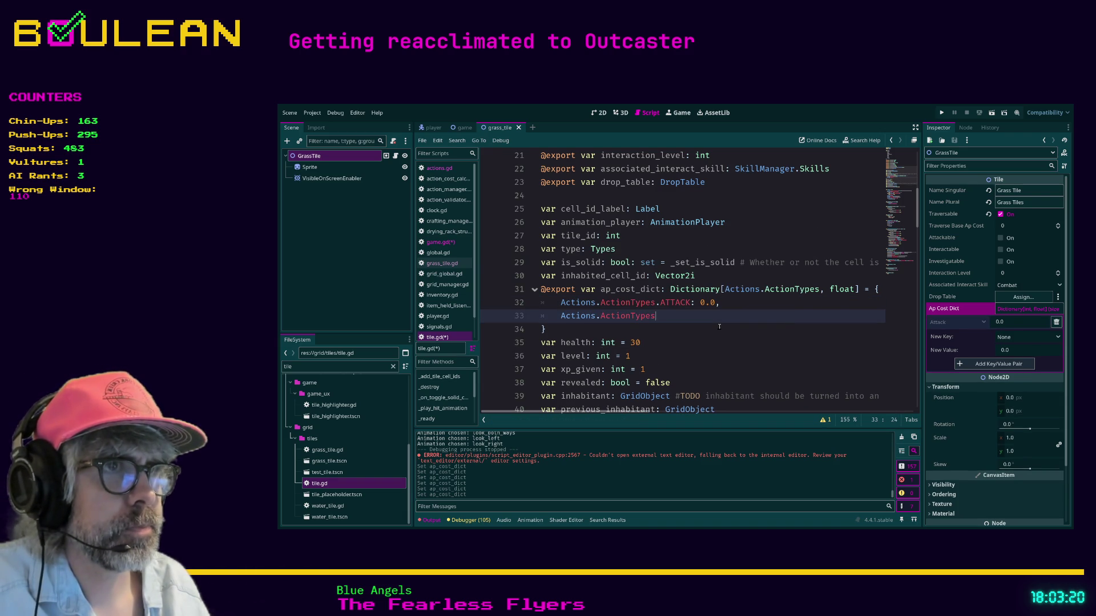
type(".")
type("BUILD:")
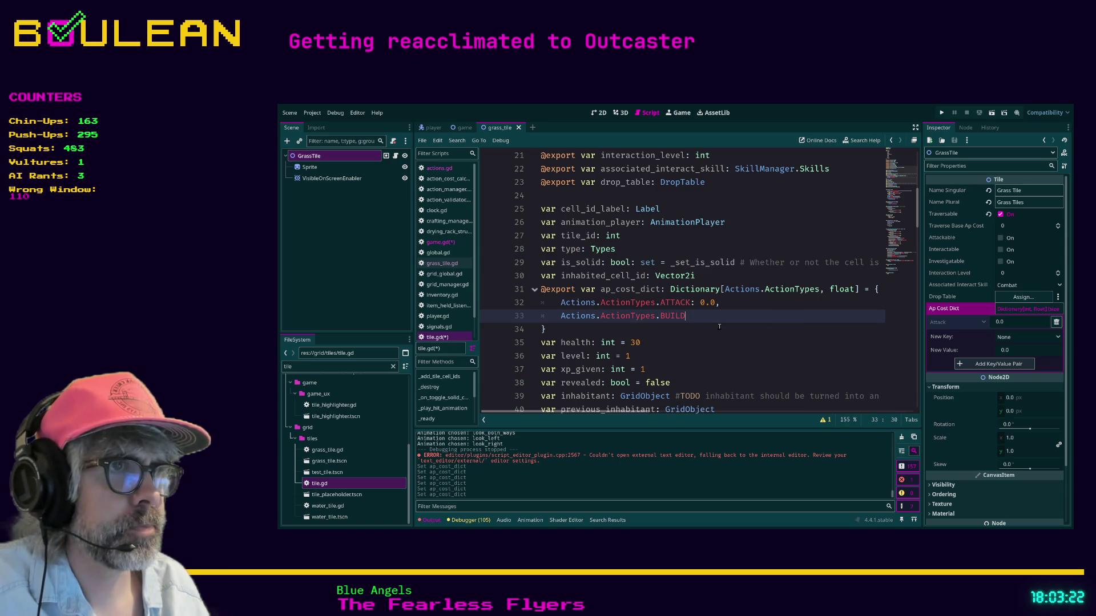
type(" 0.0,")
key("Return")
Begin a third 'Actions.ActionTypes.' entry line below them
type("Actions")
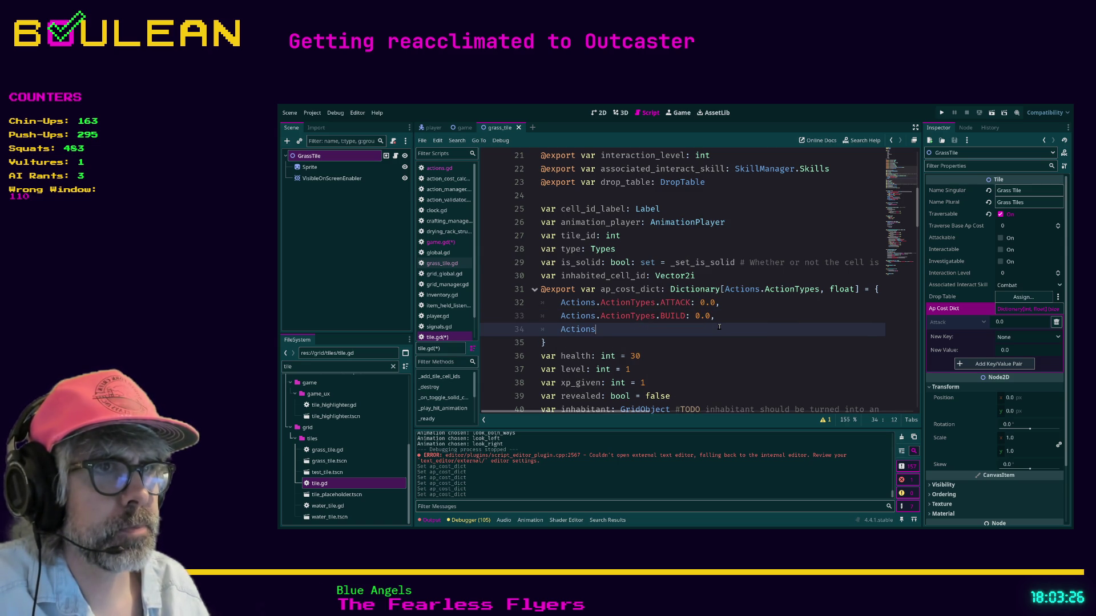
type(".A")
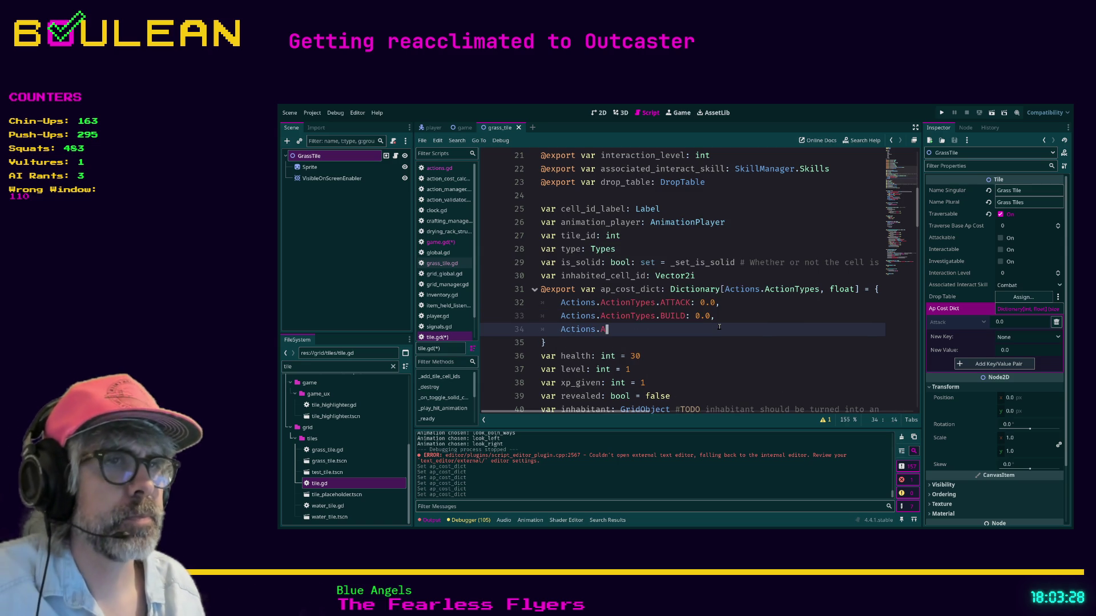
key("Up")
key("Down")
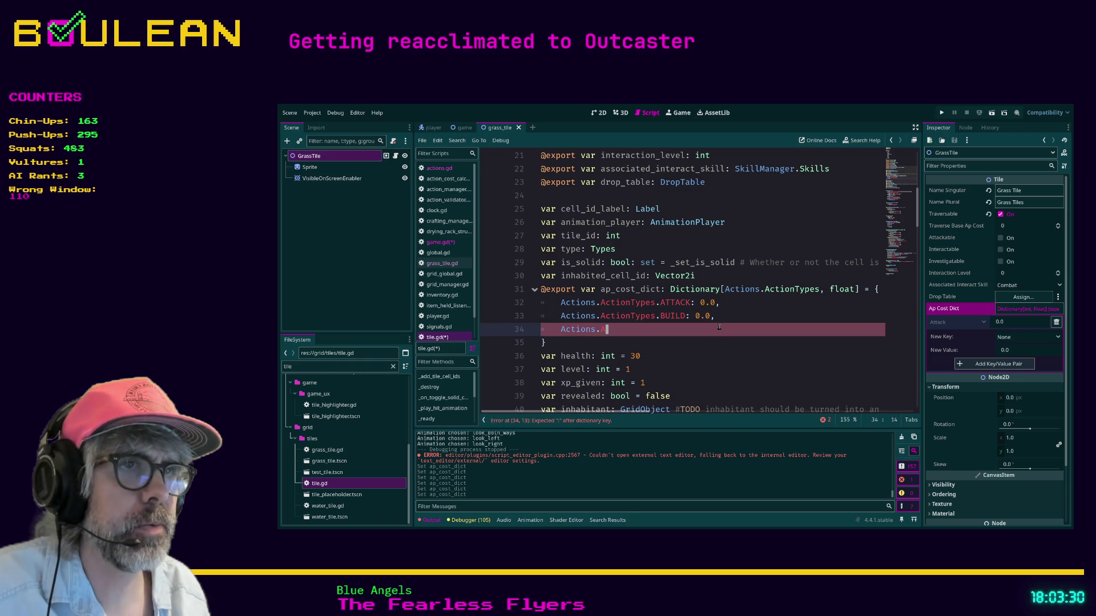
type("Types.")
key("alt+Down")
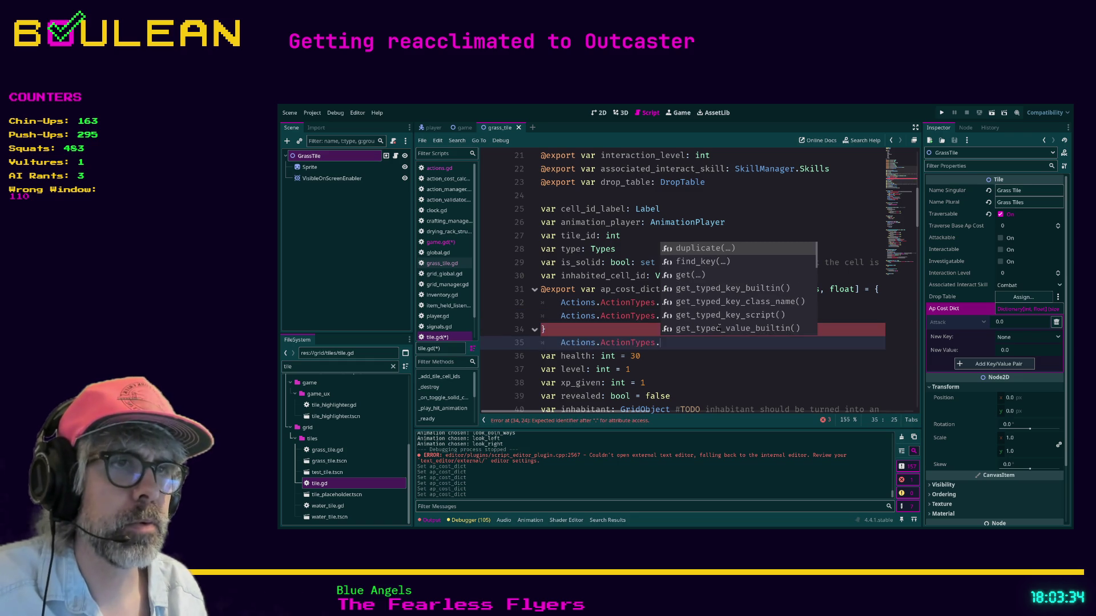
Duplicate the unfinished Actions.ActionTypes. key line into several blank entry lines
key("alt+Up")
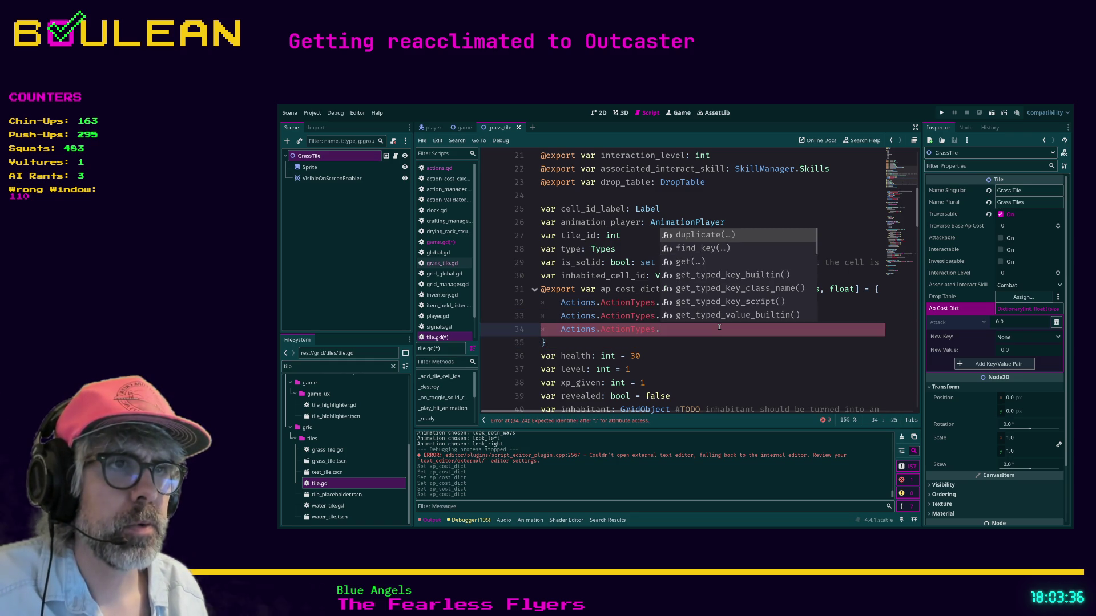
key("ctrl+shift+d")
key("ctrl+shift+d")
key("ctrl+shift+d")
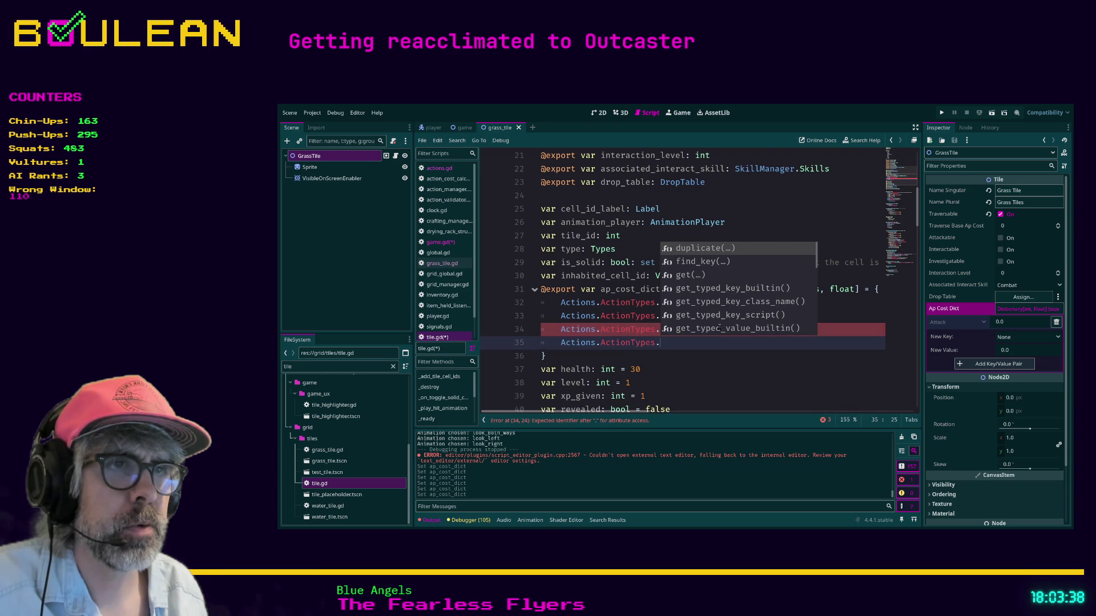
key("ctrl+shift+d")
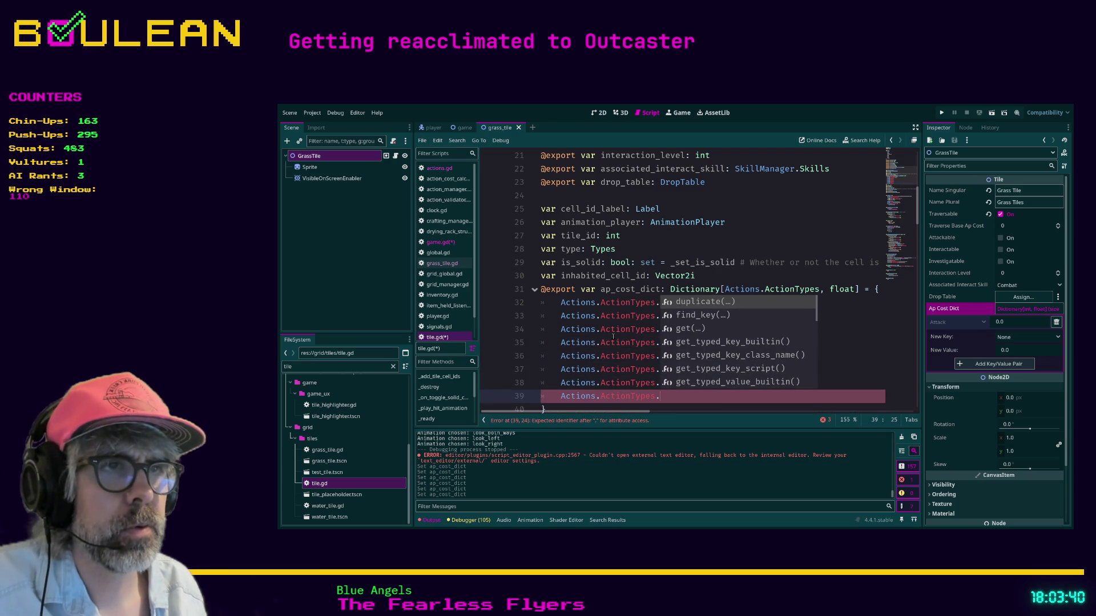
left_click(686, 352)
key("Up")
key("Up")
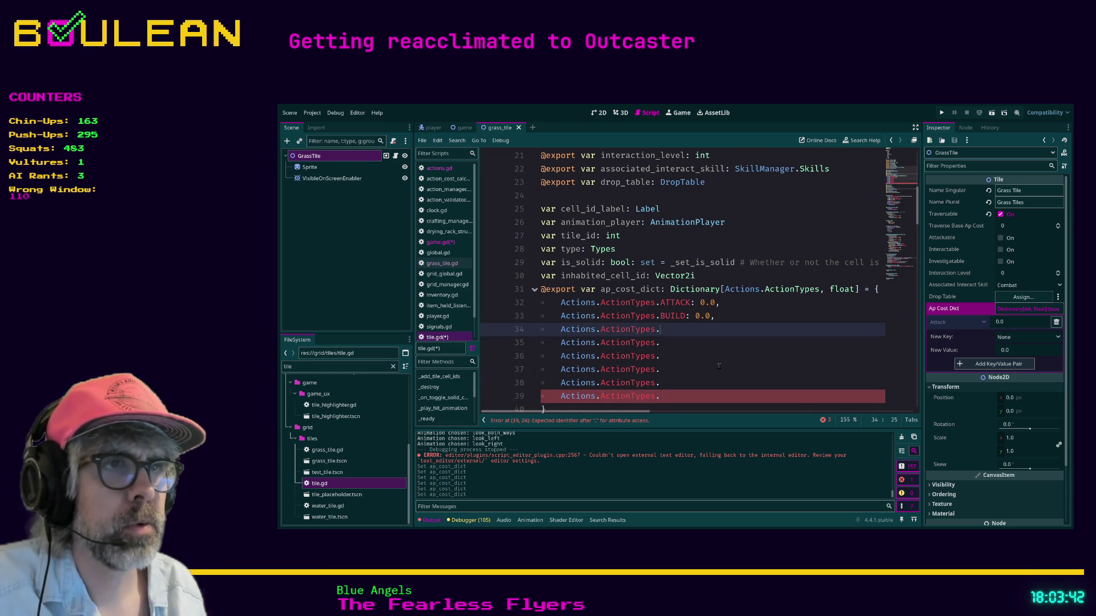
Fill in DROP_ITEM, INTERACT and INVESTIGATE entries, each costing 0.0
type("DROP_IT")
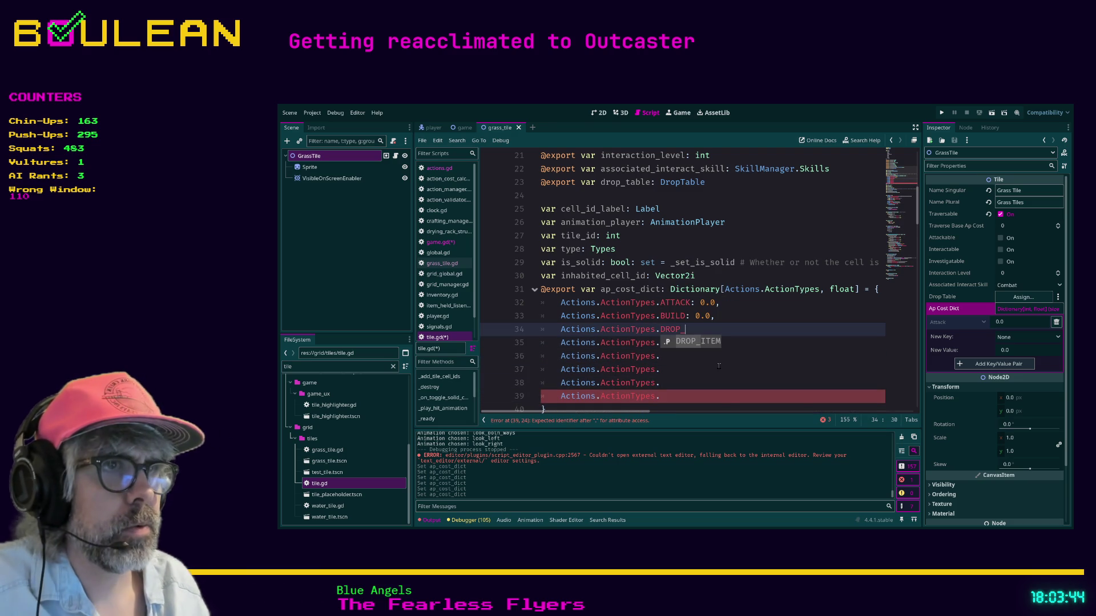
type("EM: 0")
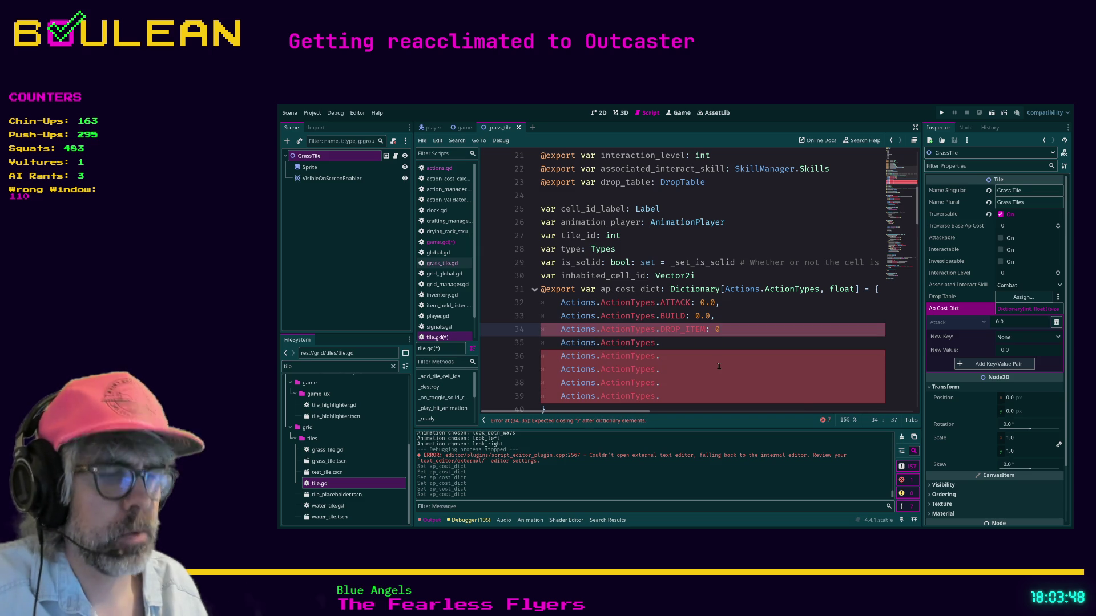
type(".0,")
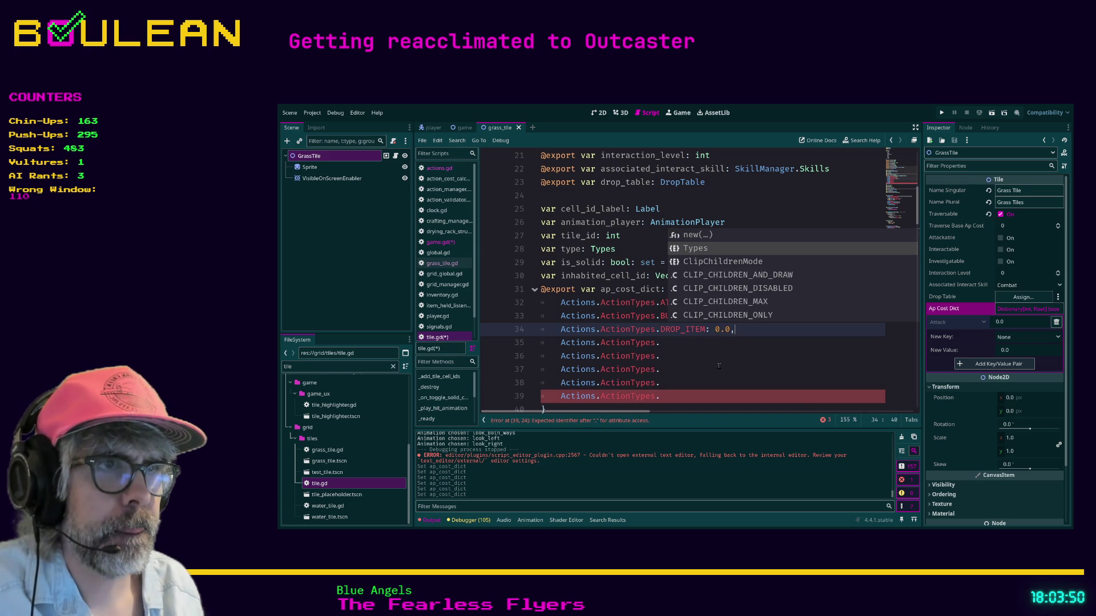
key("Escape")
key("Down")
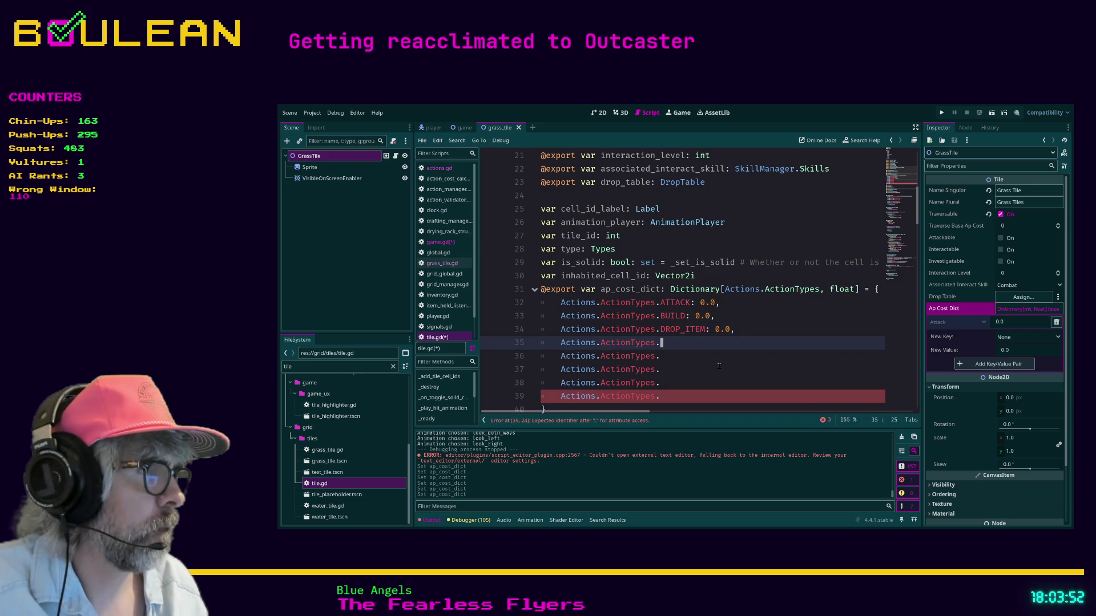
type("INTERACT: ")
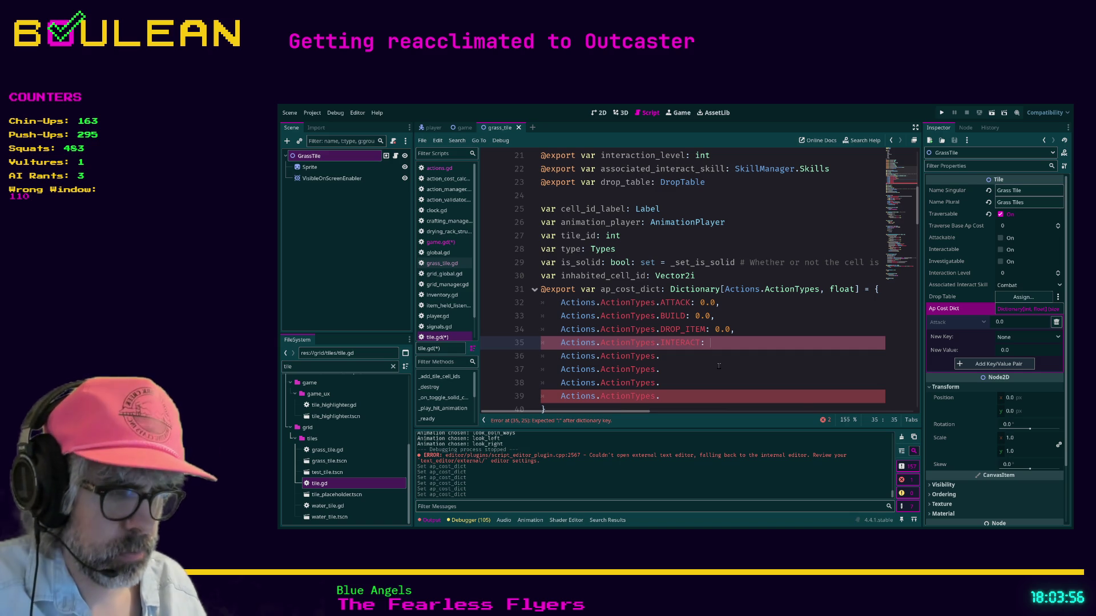
type("0.0")
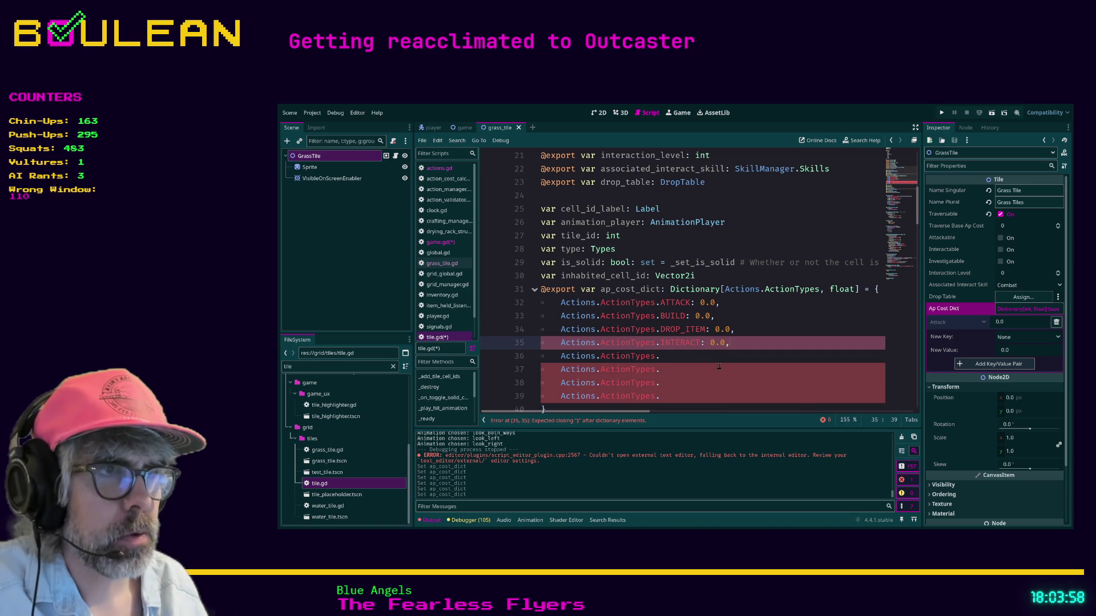
type(",")
key("Escape")
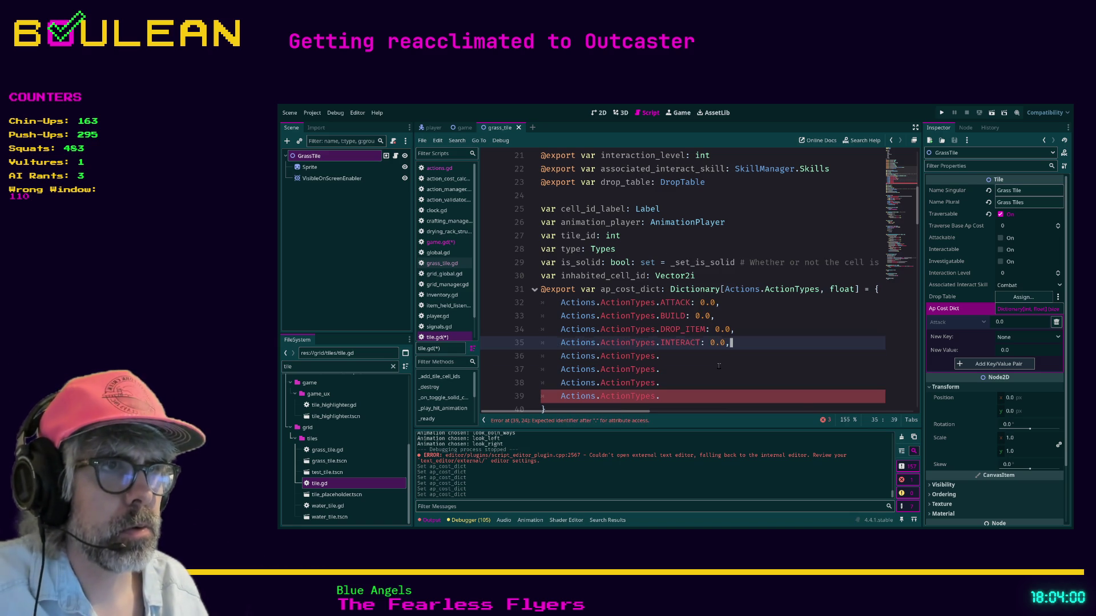
key("Down")
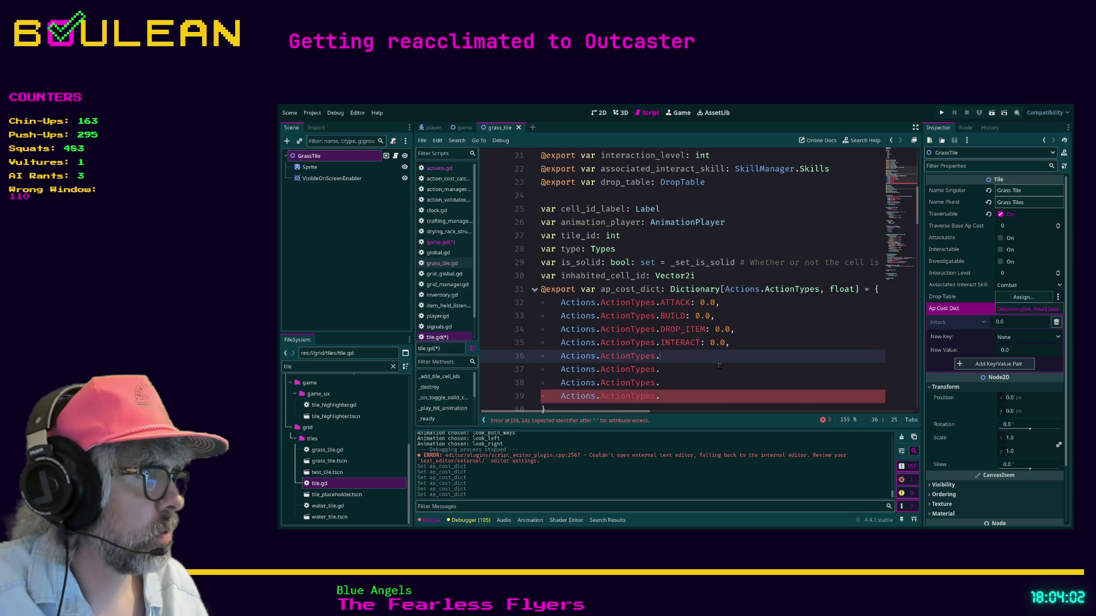
type("INVESTI")
key("Return")
type(":")
key("Tab")
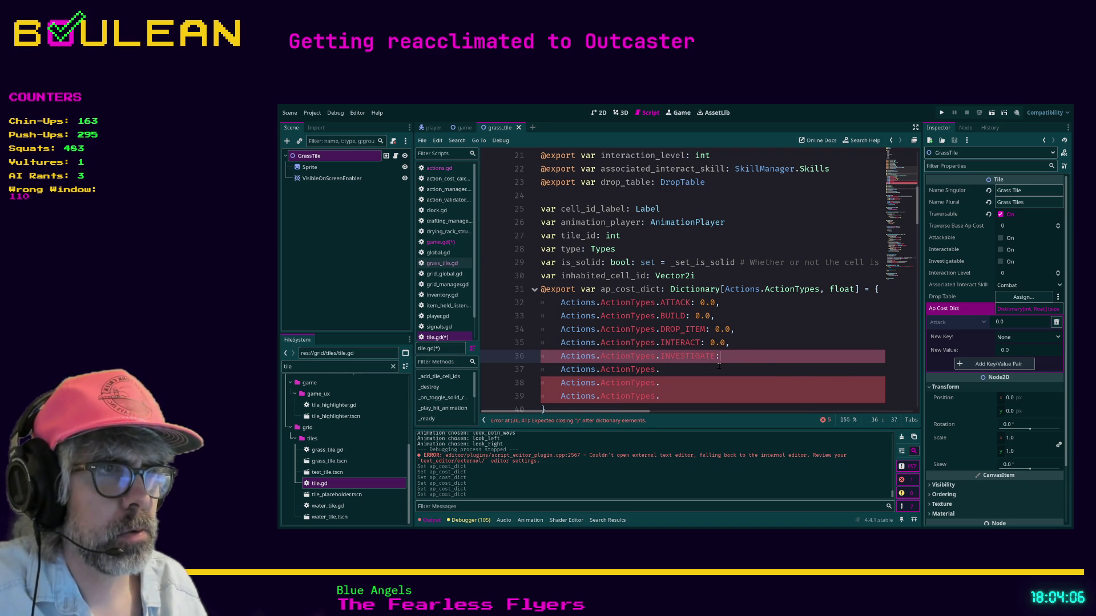
type(".0,")
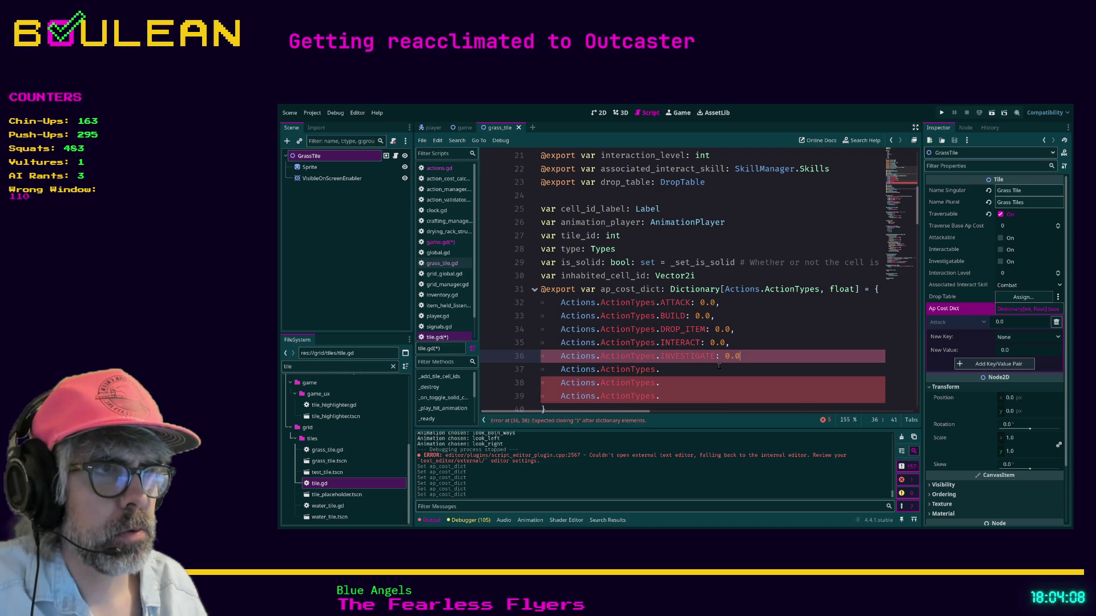
key("Escape")
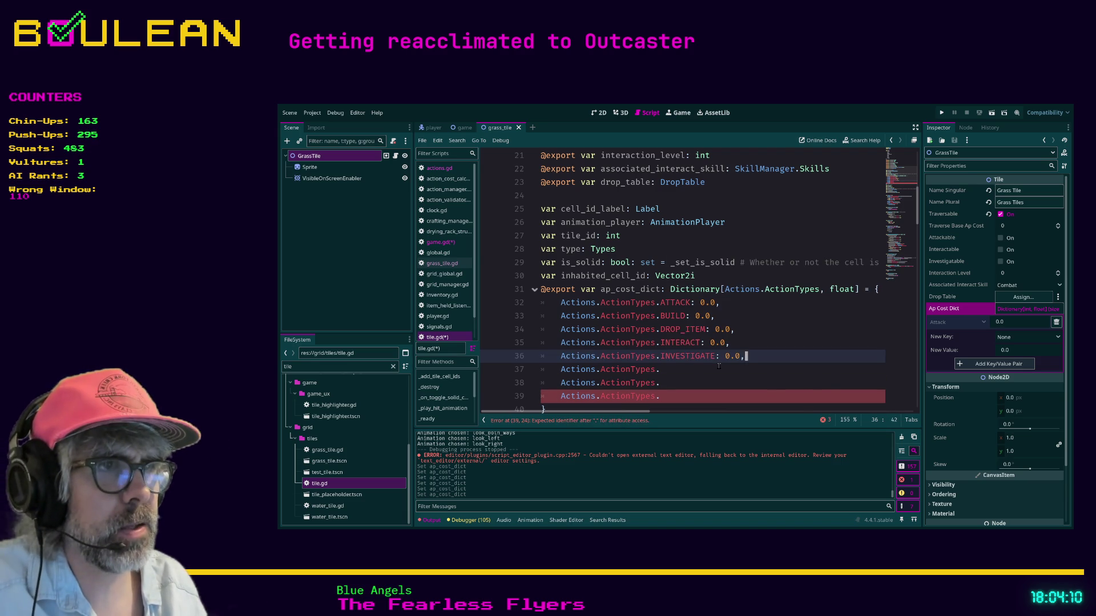
key("Down")
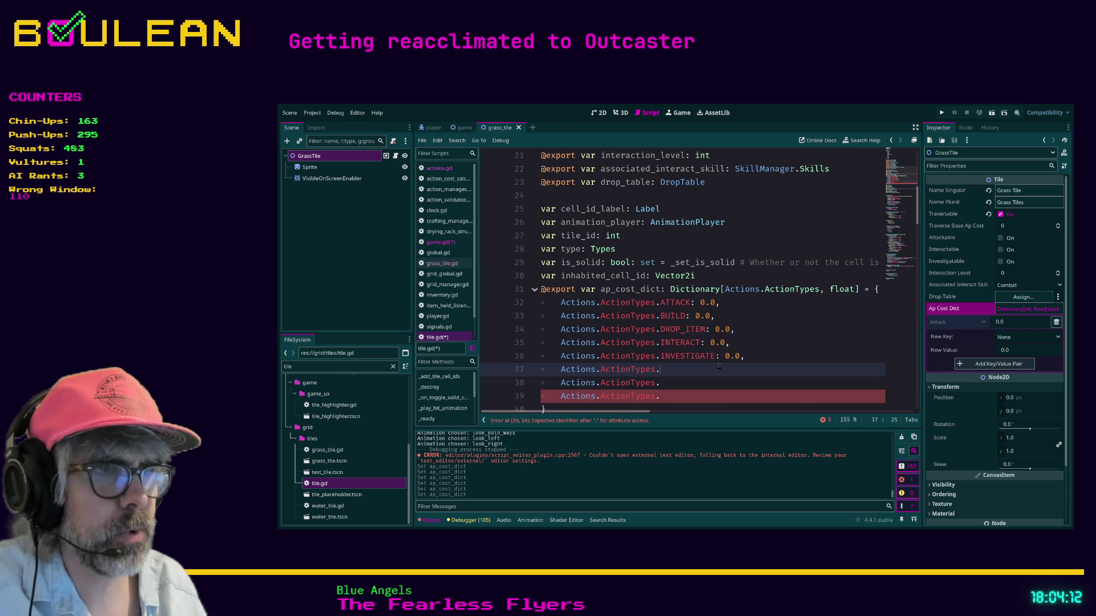
Add MOVE, USE_WITH and WAIT entries at 0.0 and save tile.gd
type("MOVE: ")
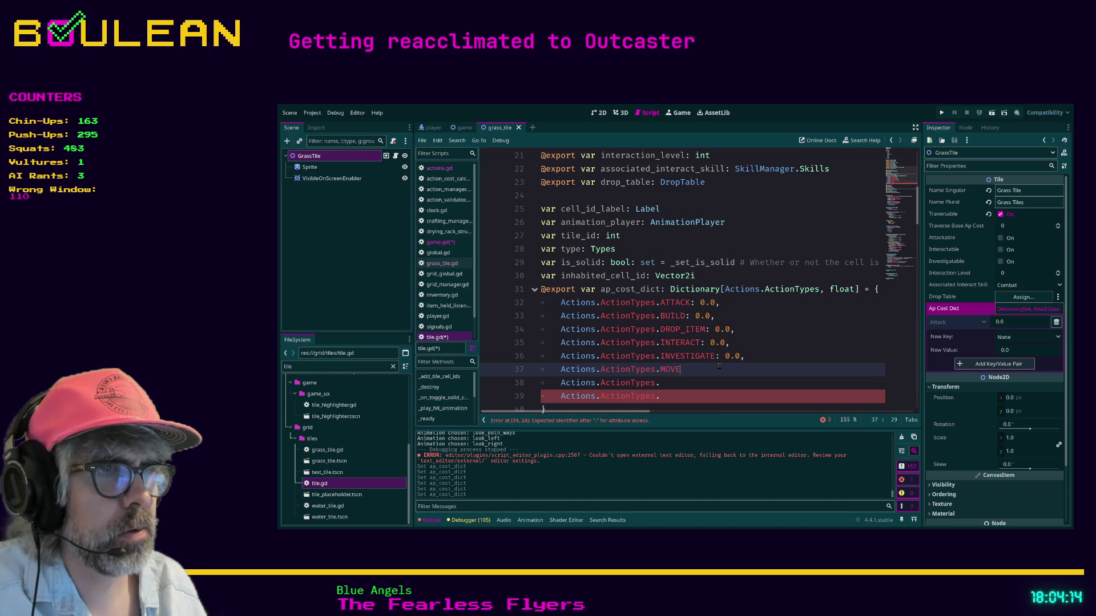
type("0.")
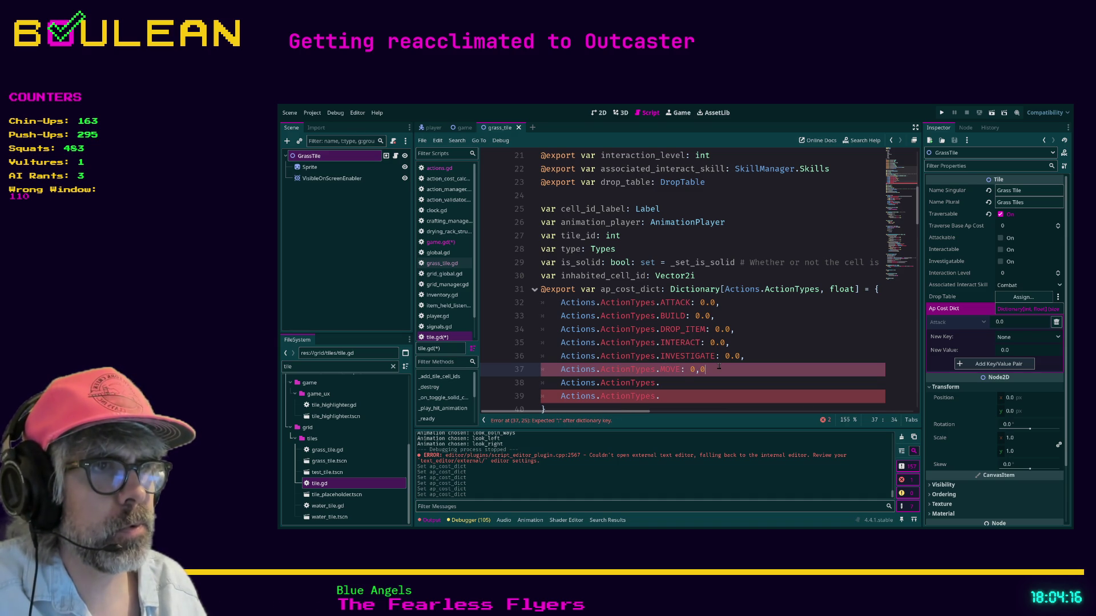
type("0,")
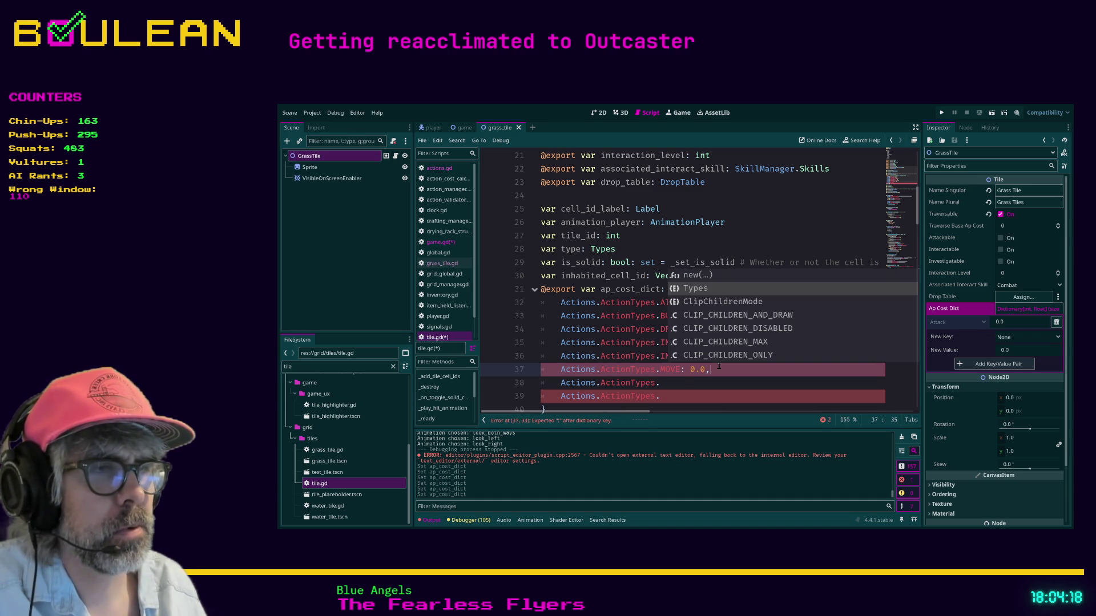
key("Down")
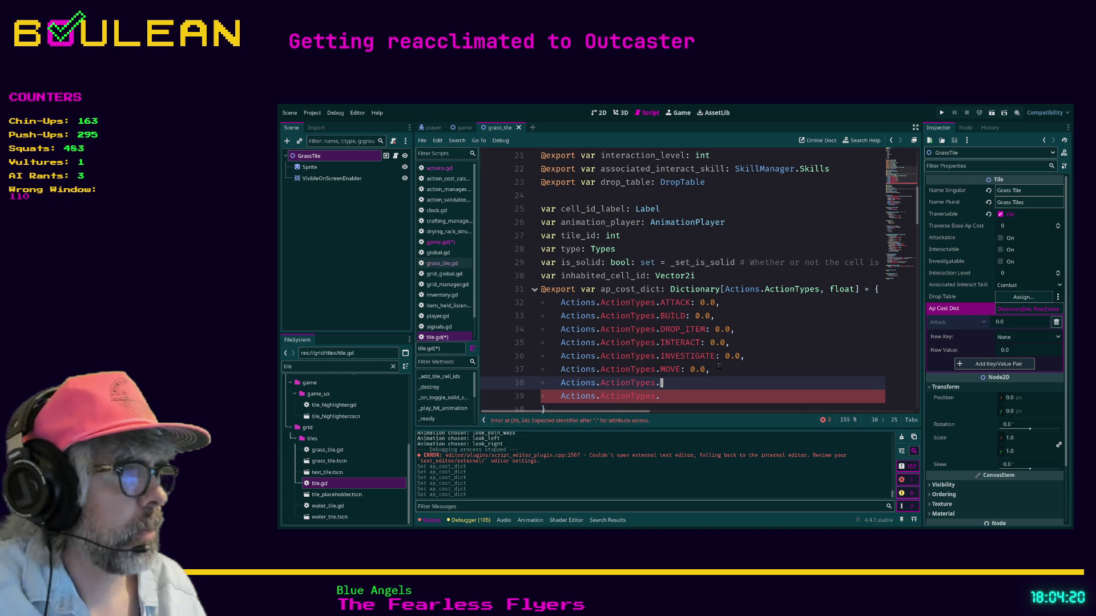
type("USE_WITH: 0.0,")
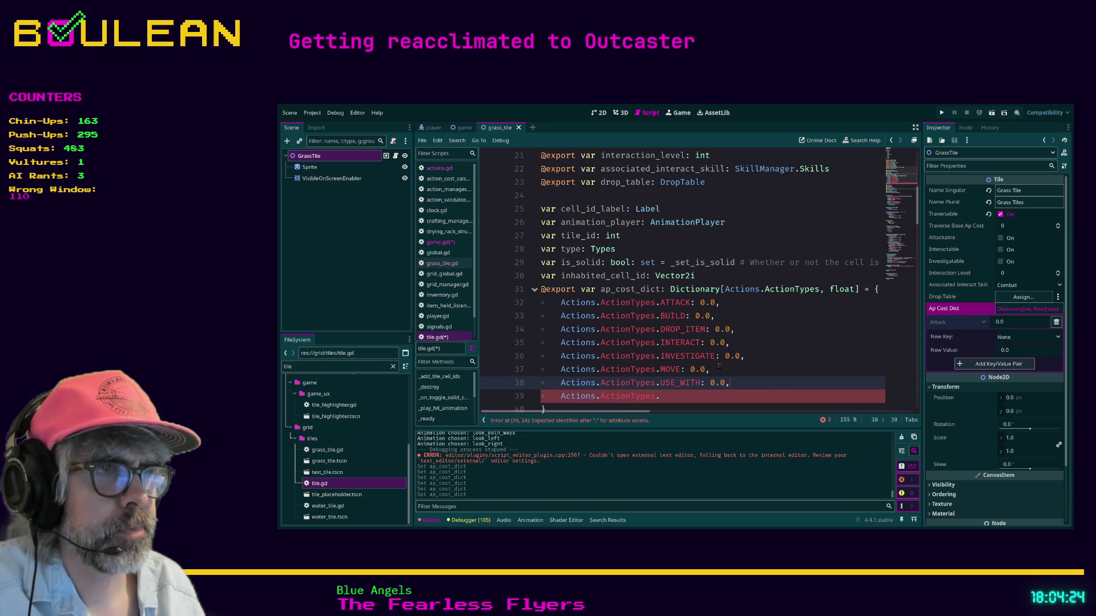
key("Escape")
key("Down")
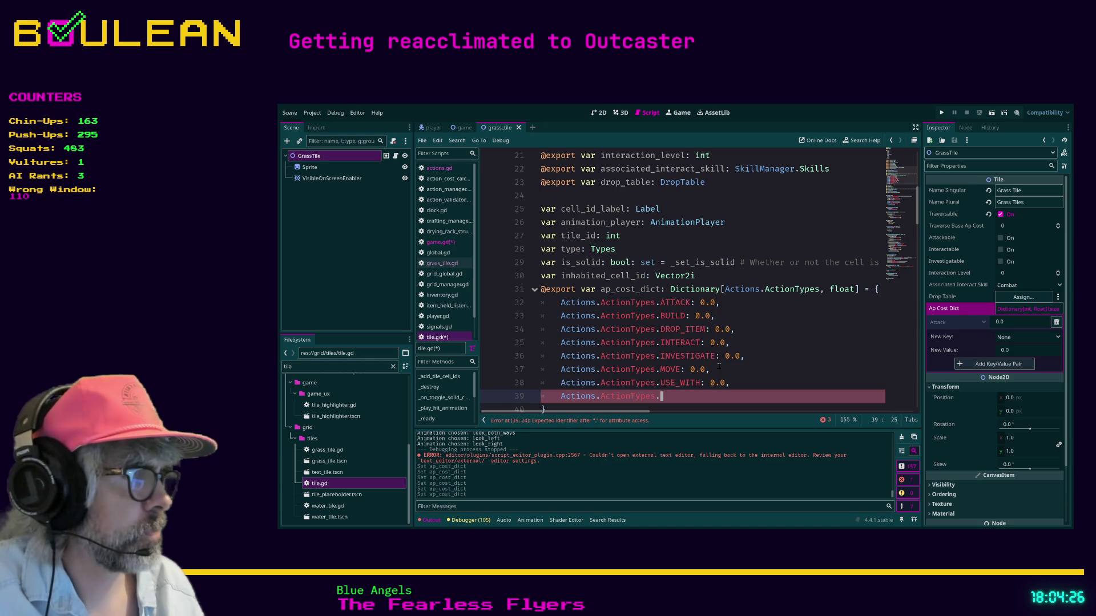
type("WAIT:")
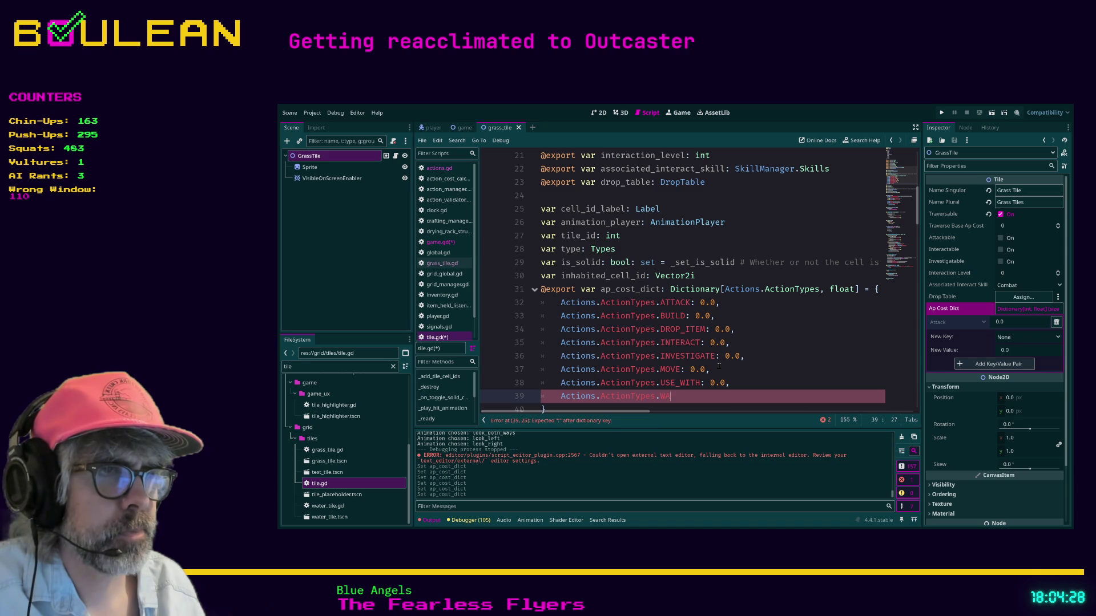
type(" 0.0,")
left_click(718, 368)
key("ctrl+s")
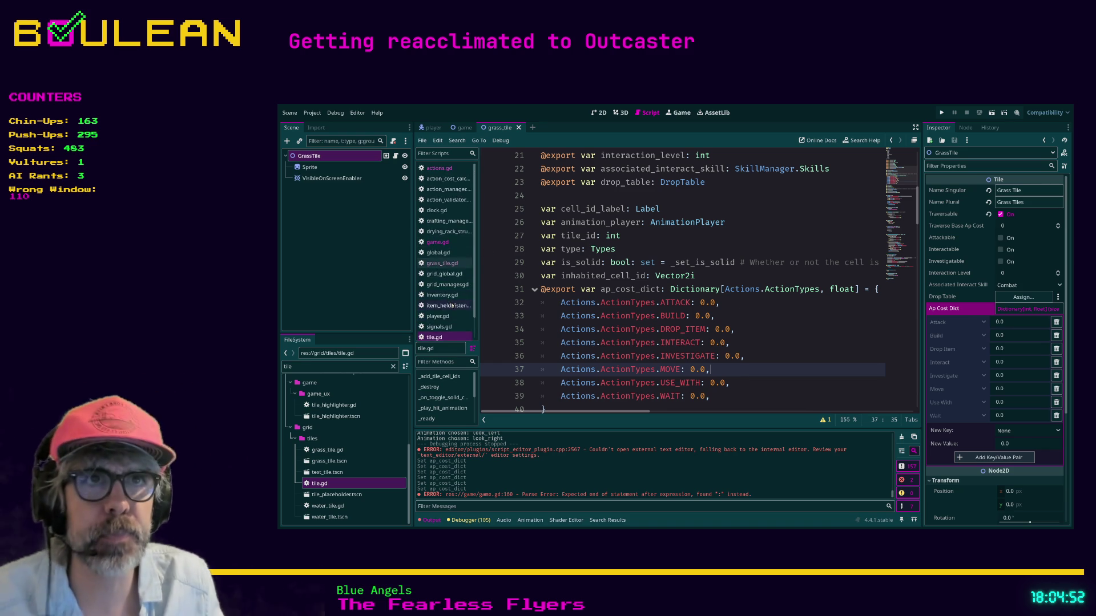
scroll(451, 305, "down", 2)
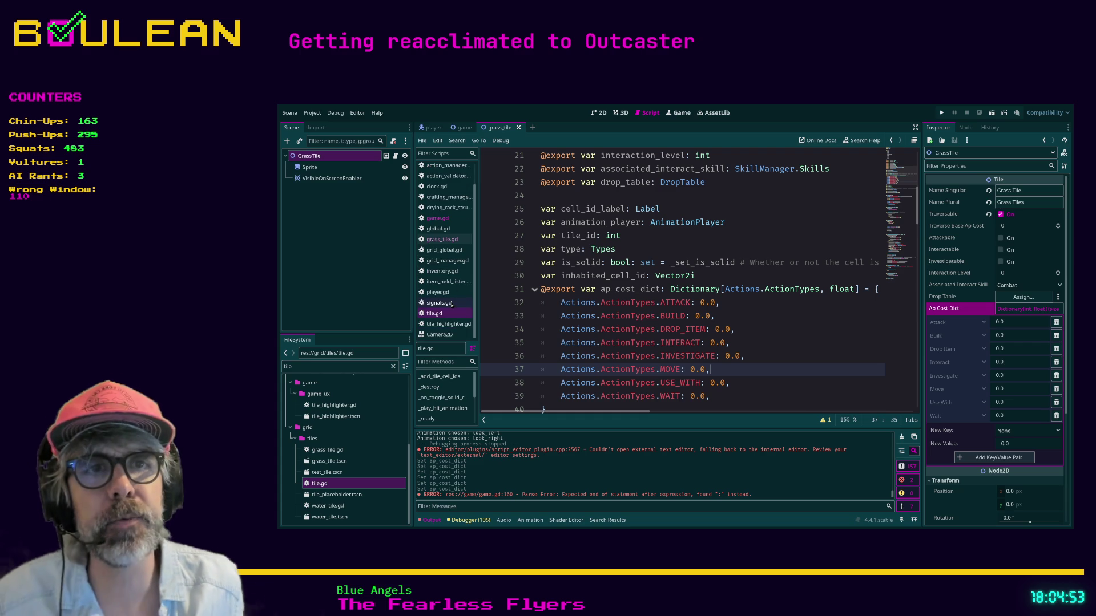
left_click(812, 357)
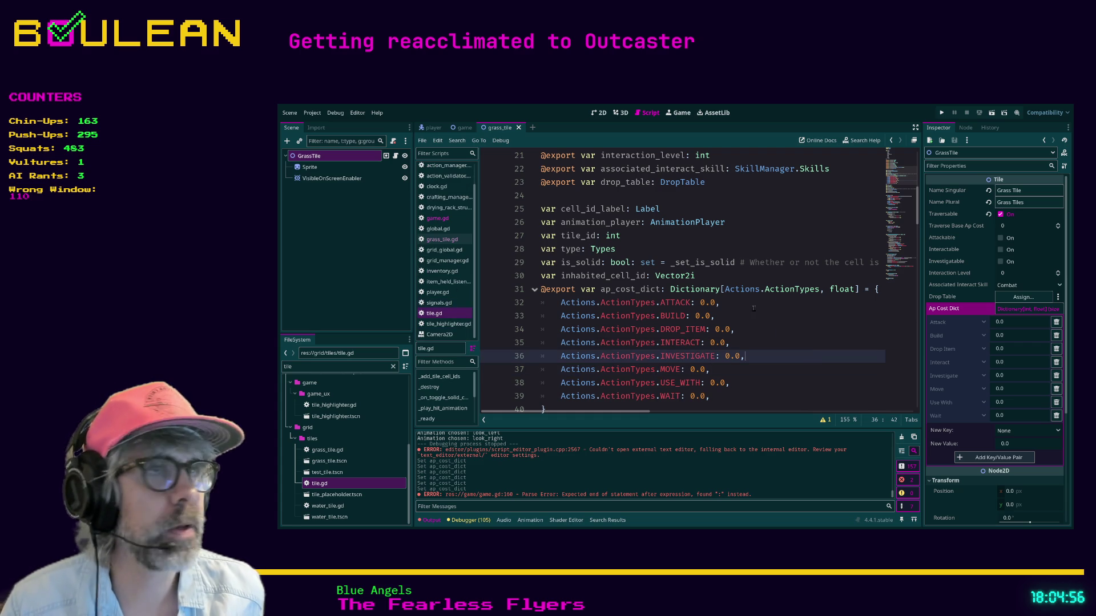
left_click(329, 158)
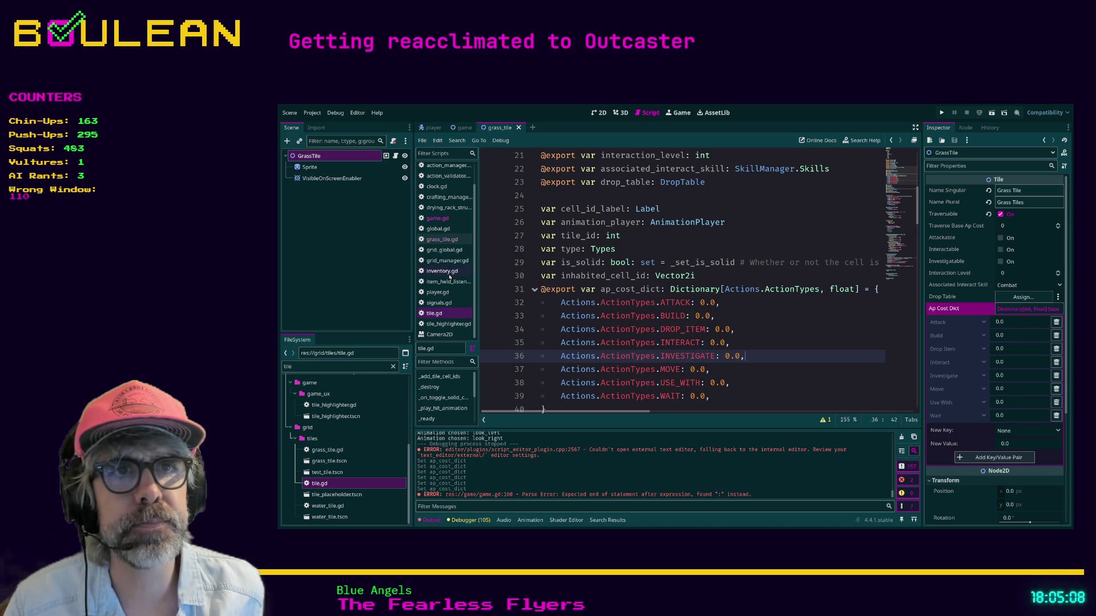
left_click(437, 218)
Change line 160 of game.gd to 'tile.ap_cost_dict[Actions.ActionTypes.MOVE] = 1.0'
scroll(688, 330, "down", 2)
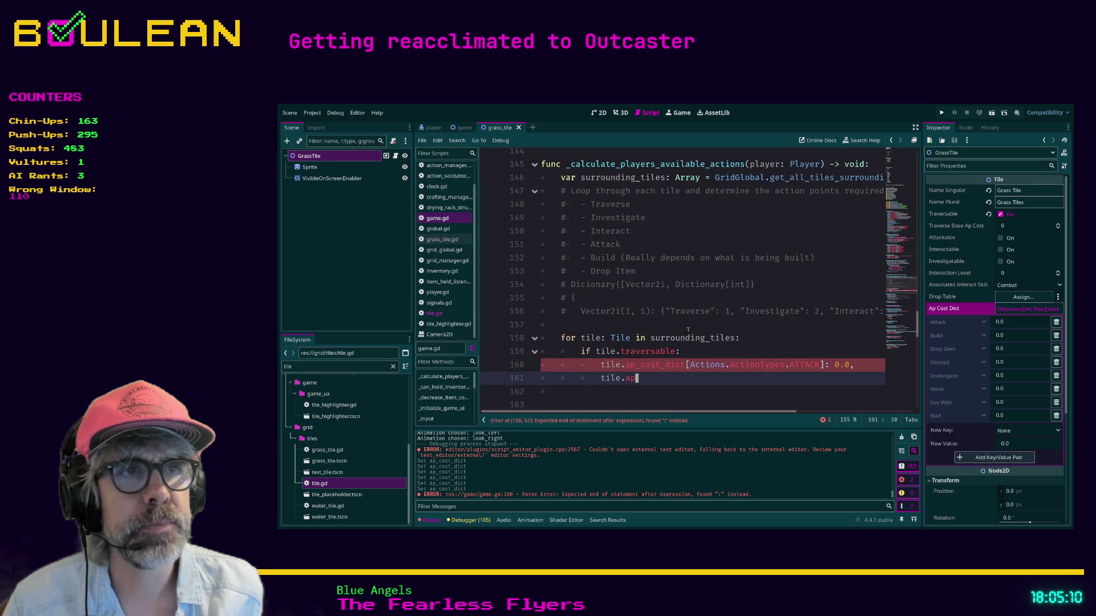
scroll(702, 329, "down", 1)
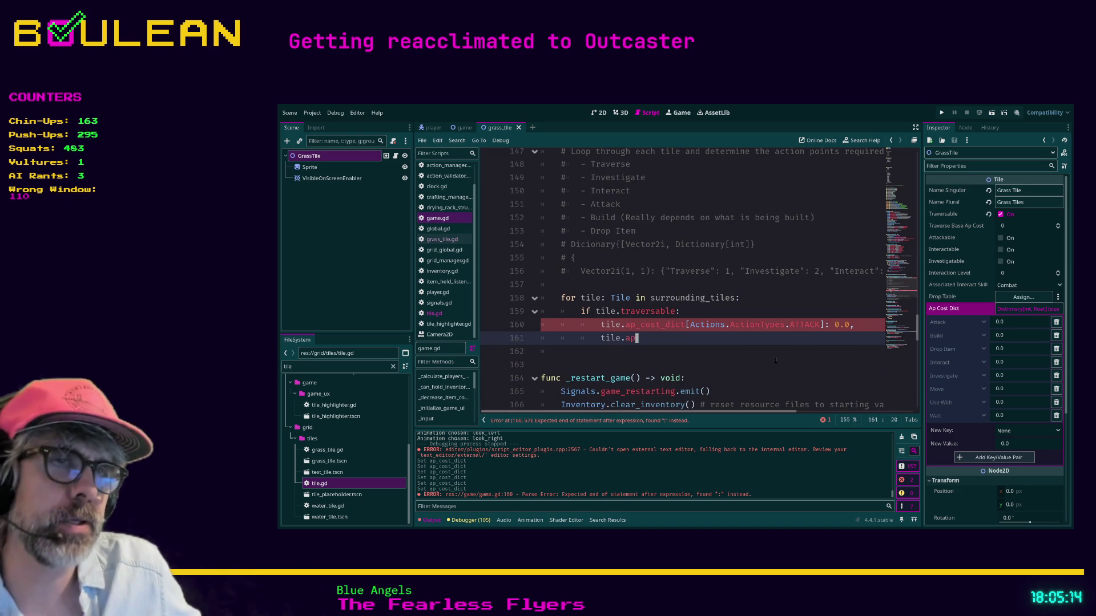
left_click(703, 313)
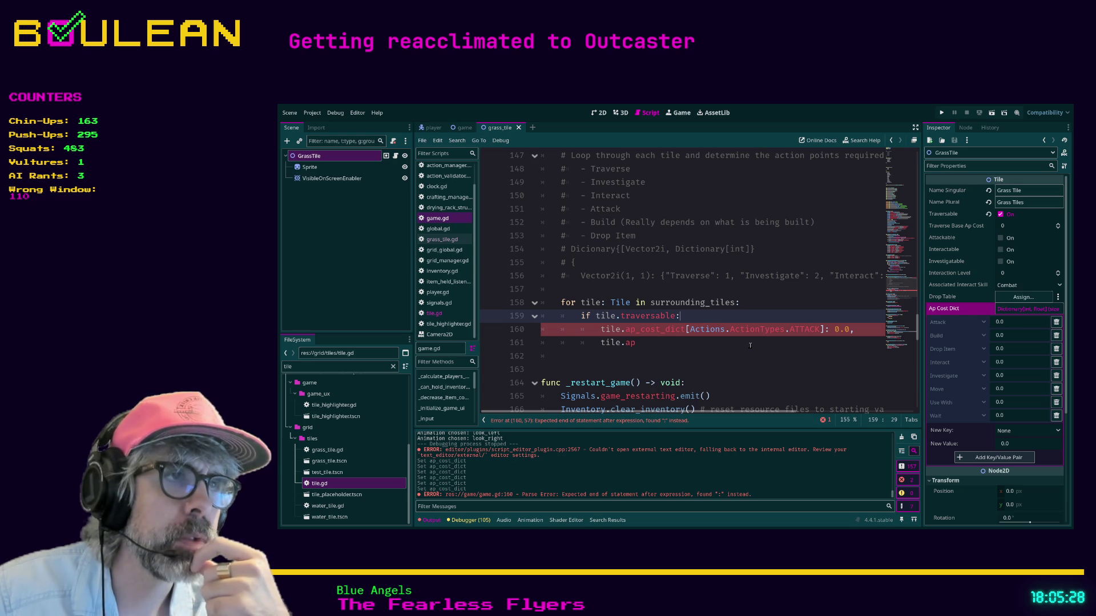
left_click(818, 329)
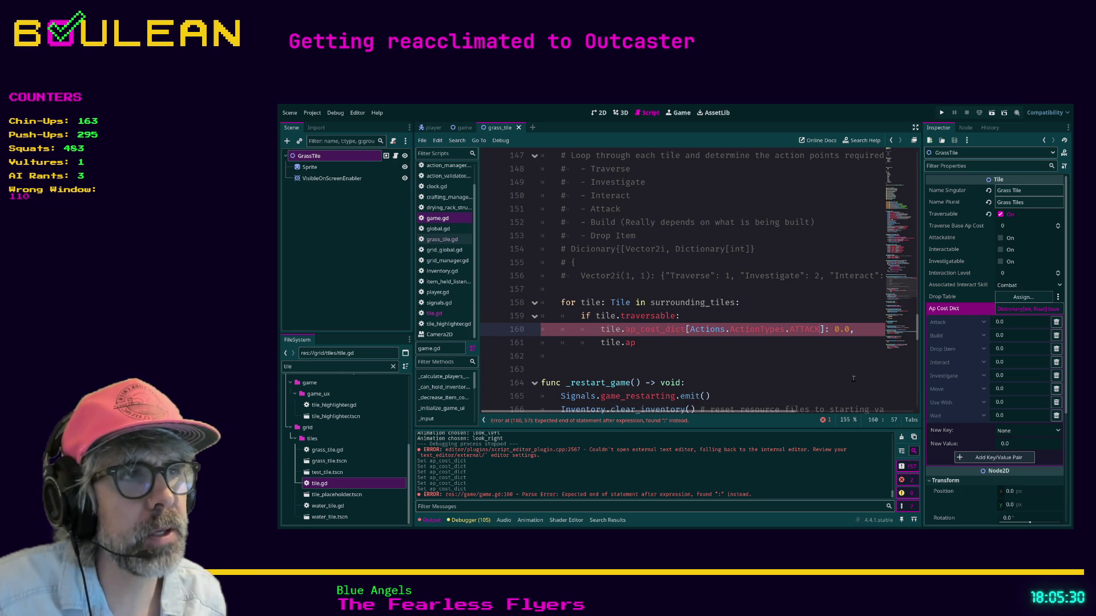
key("BackSpace")
key("BackSpace")
key("BackSpace")
key("BackSpace")
key("BackSpace")
type("MOVE")
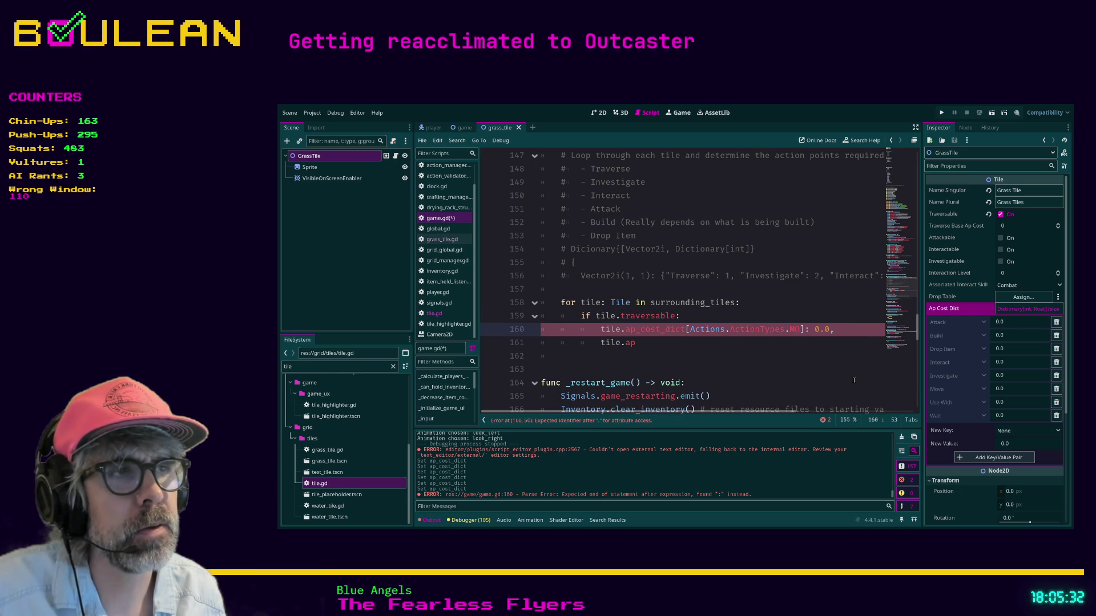
key("Right")
key("shift+Right")
key("shift+Right")
key("shift+Right")
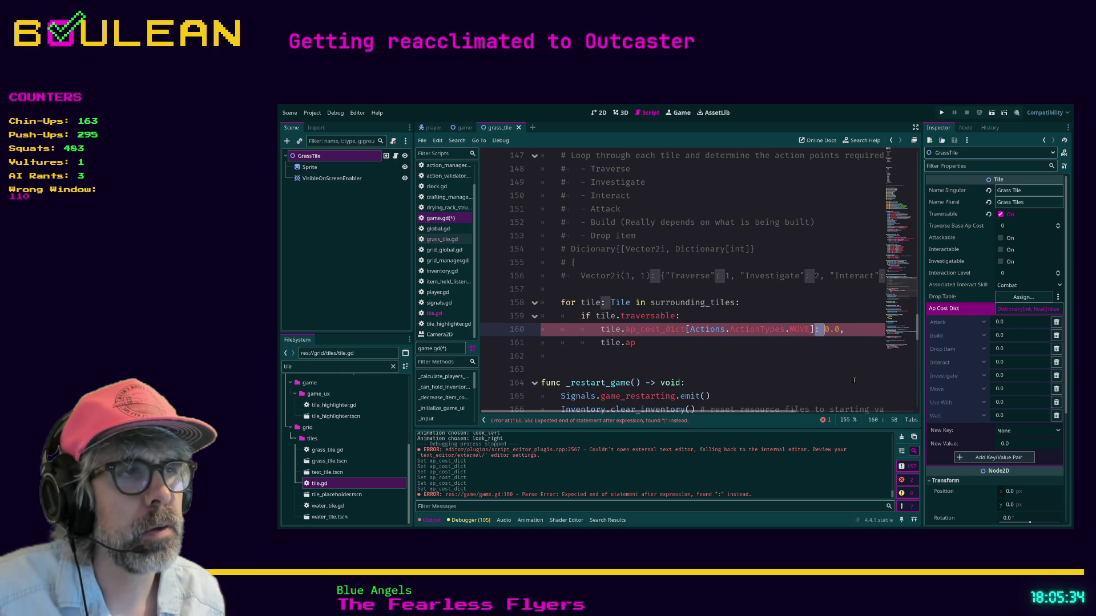
key("shift+Right")
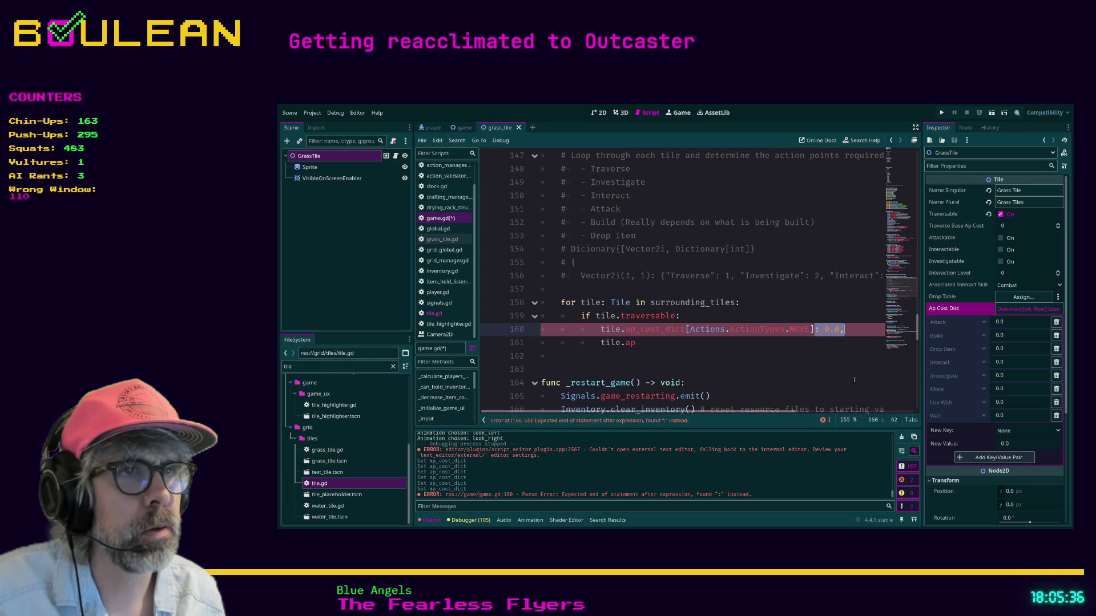
type("= ")
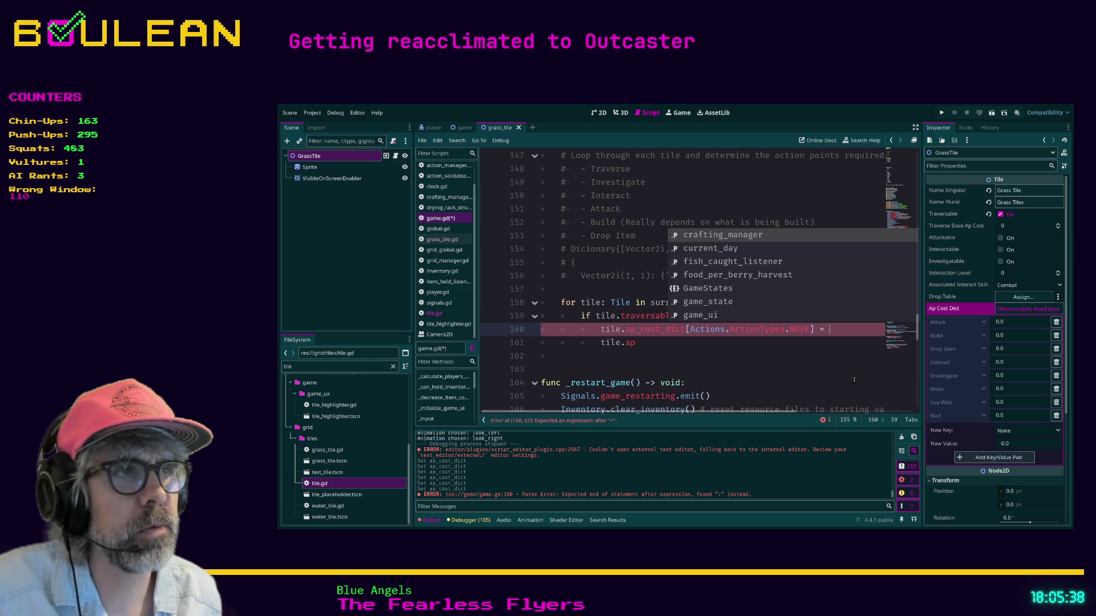
type("1.0")
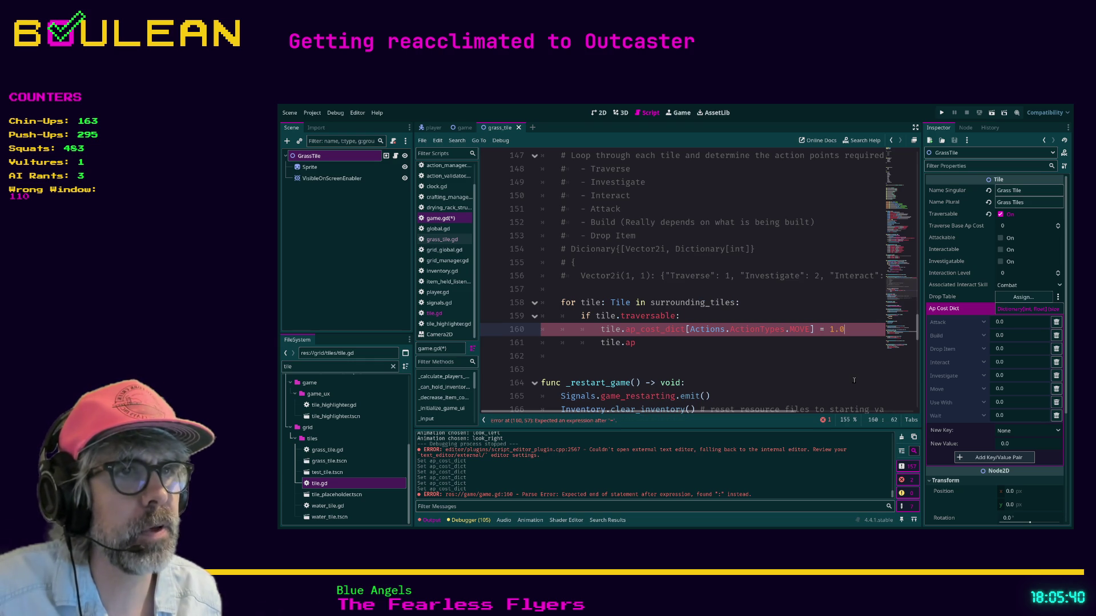
Clear the unfinished 'tile.ap' text from line 161
key("Down")
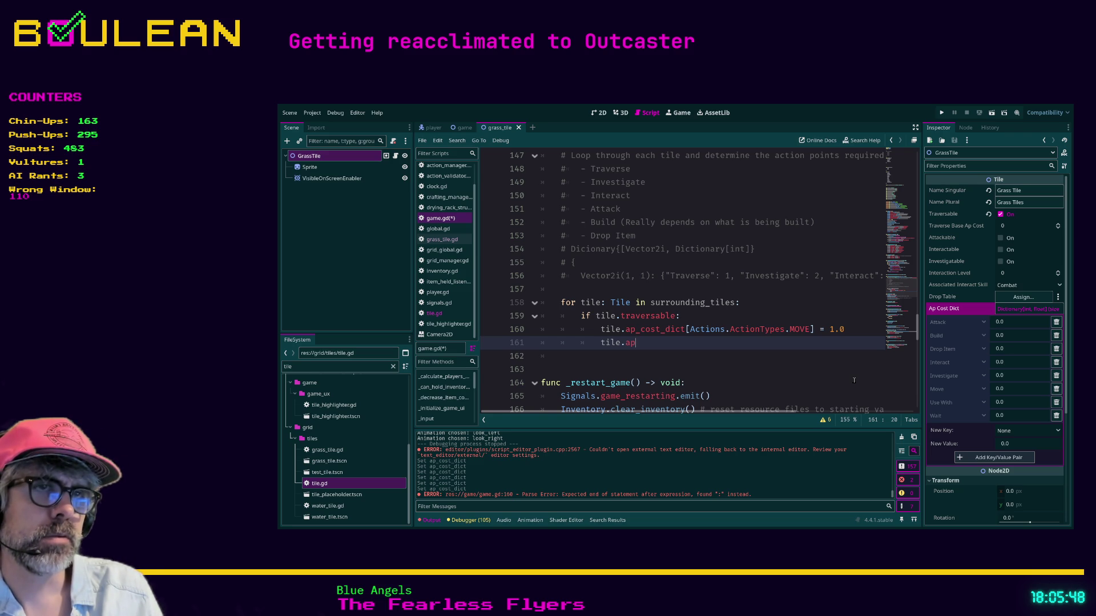
key("shift+Home")
key("shift+Home")
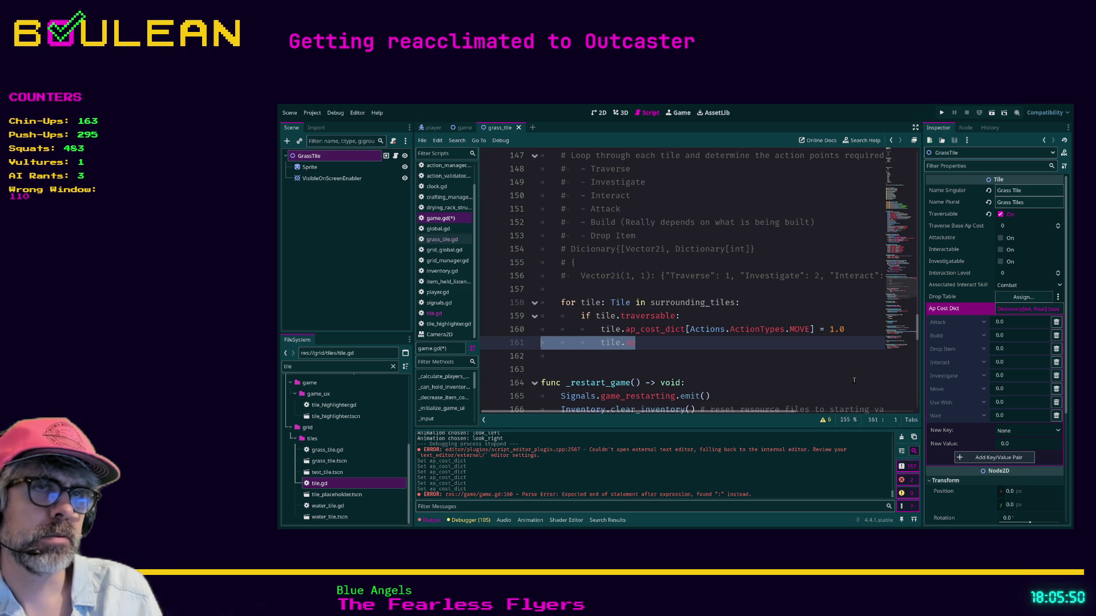
key("BackSpace")
key("Tab")
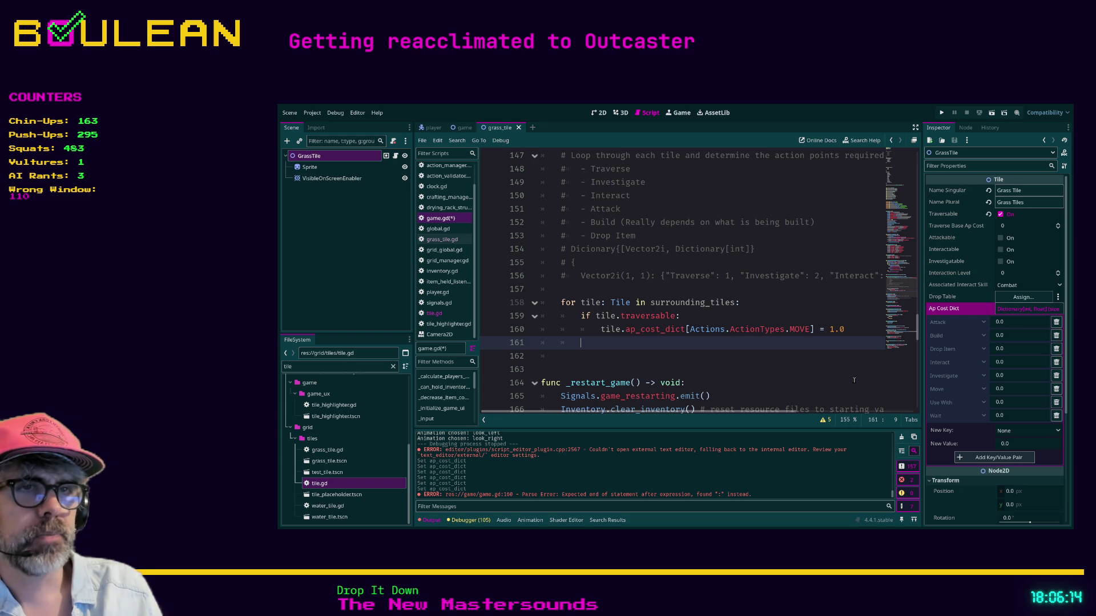
Write 'if tile.attackable:' and move it above the 'if tile.traversable:' check
type("if tile.")
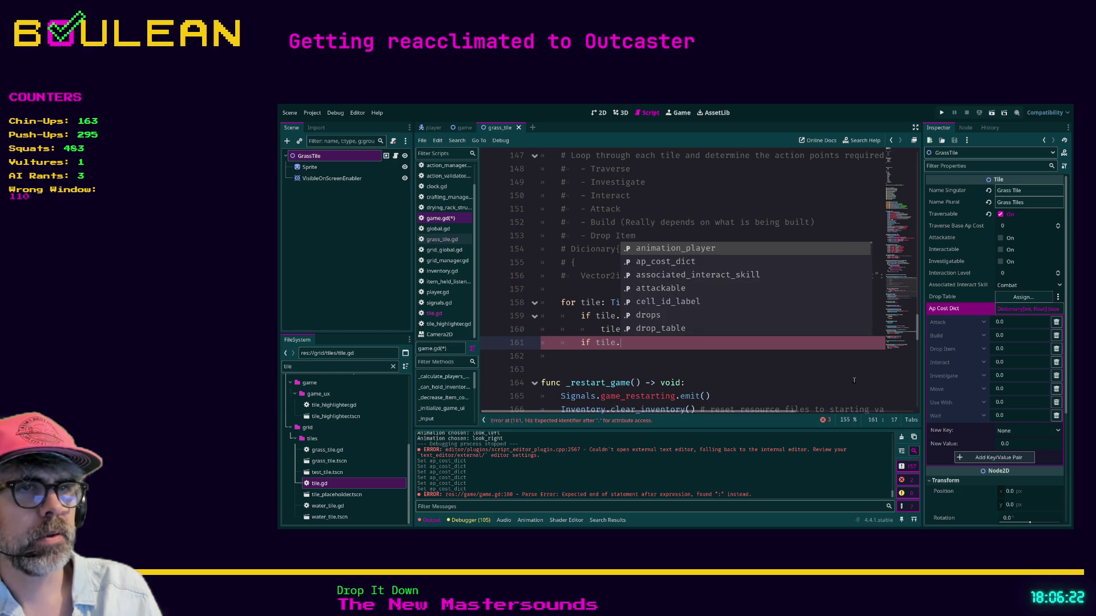
type("A")
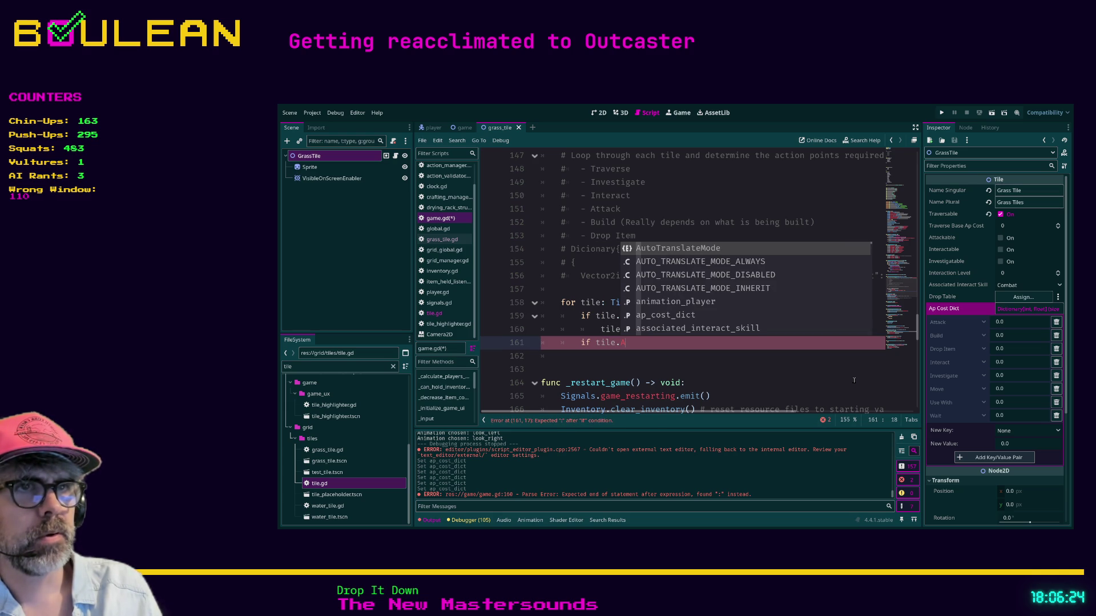
type("TT")
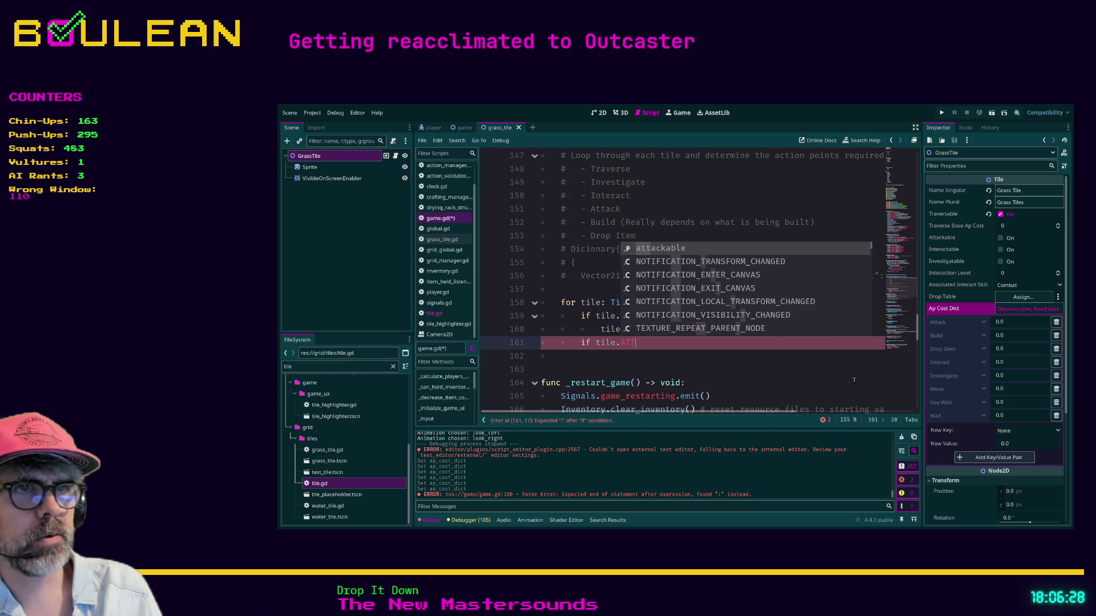
key("Return")
type(":")
key("Return")
key("Up")
key("alt+Up")
key("Up")
key("alt+Down")
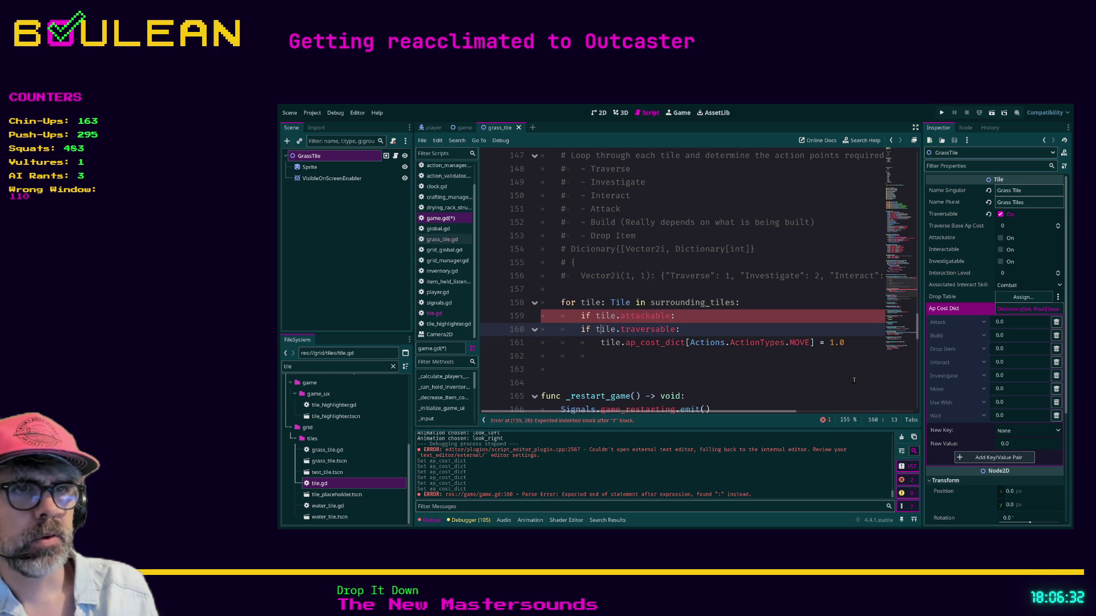
Add an indented body line under the attackable check starting with 'tile.ap_cost'
key("Return")
key("Up")
key("Tab")
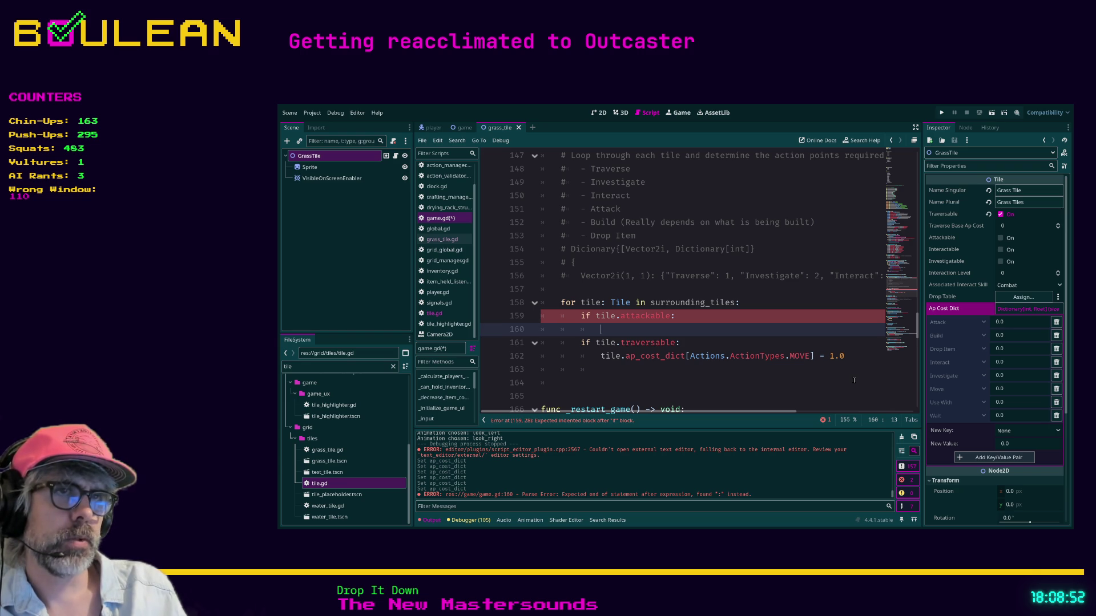
type("tile.ap_")
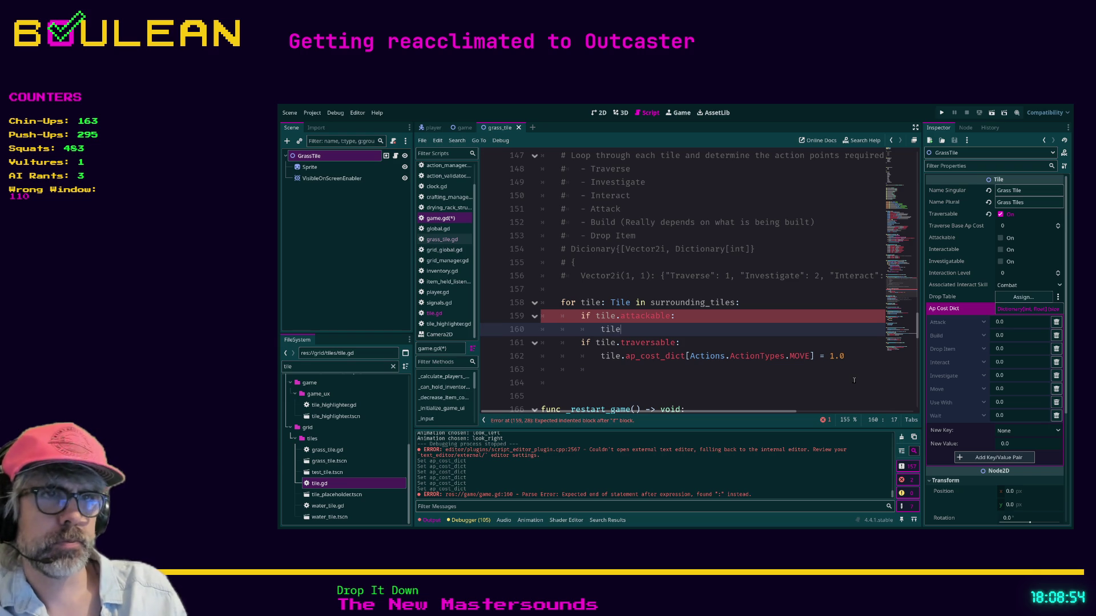
type("cost")
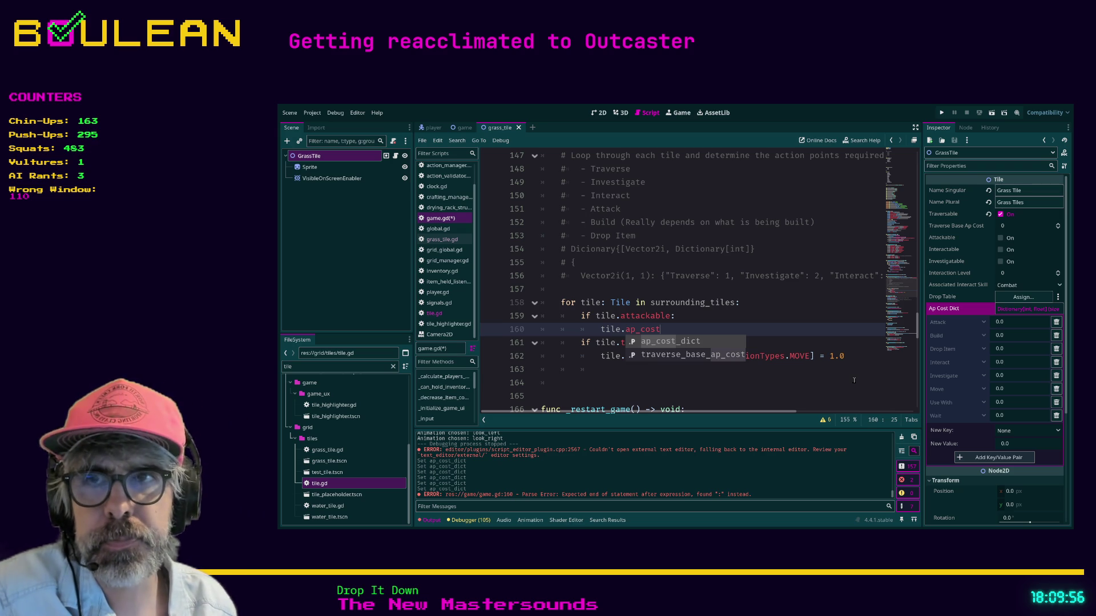
Extend the attackable body line to 'tile.ap_cost[Actions.Atta]', typing inside the bracket
key("Escape")
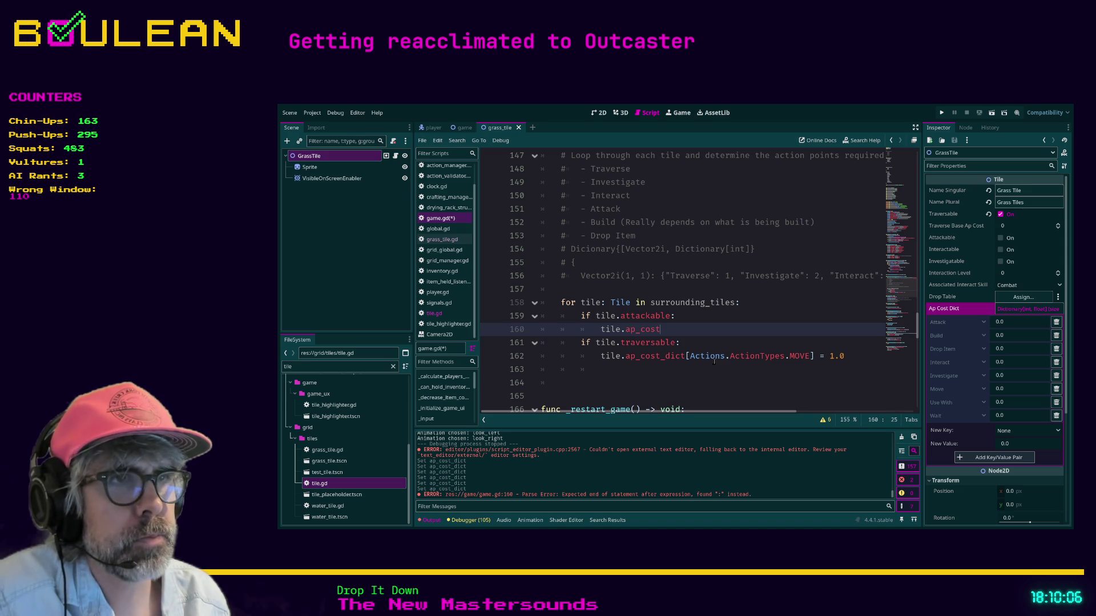
type("[Actions.")
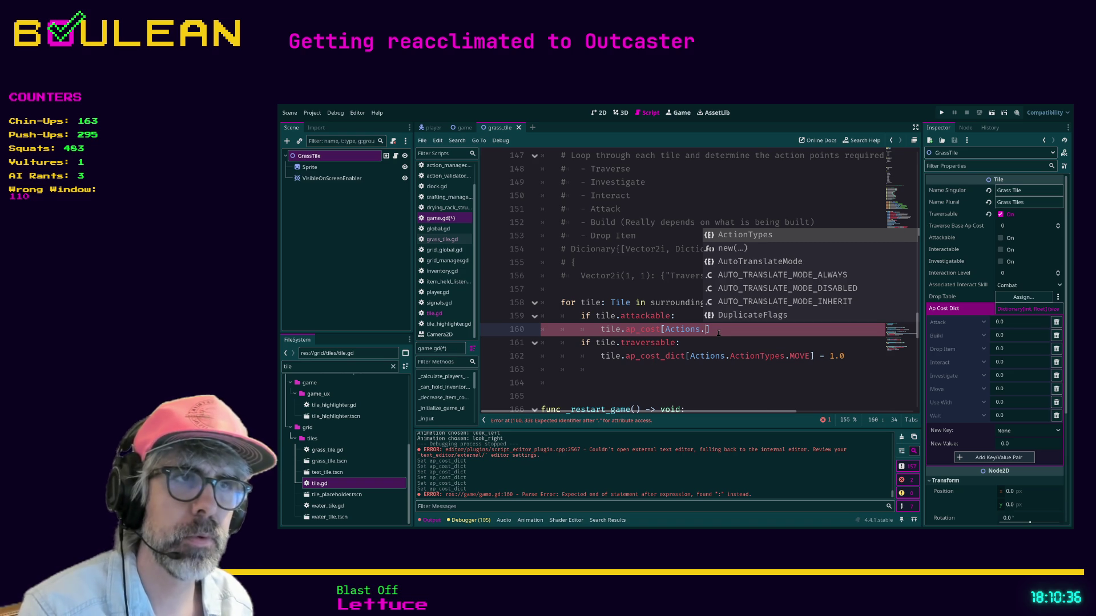
key("Right")
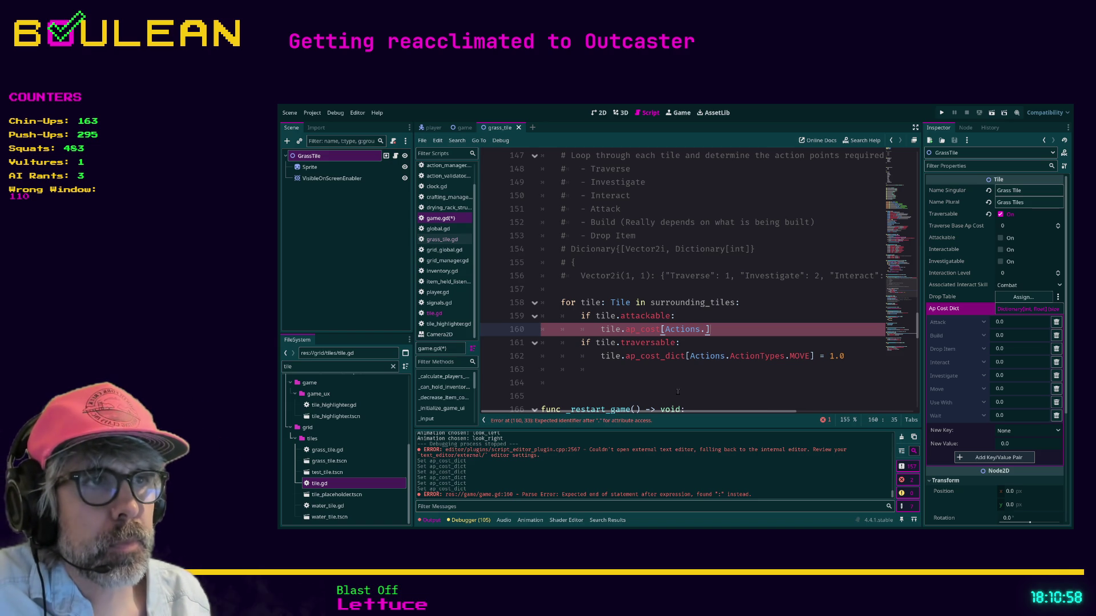
key("Left")
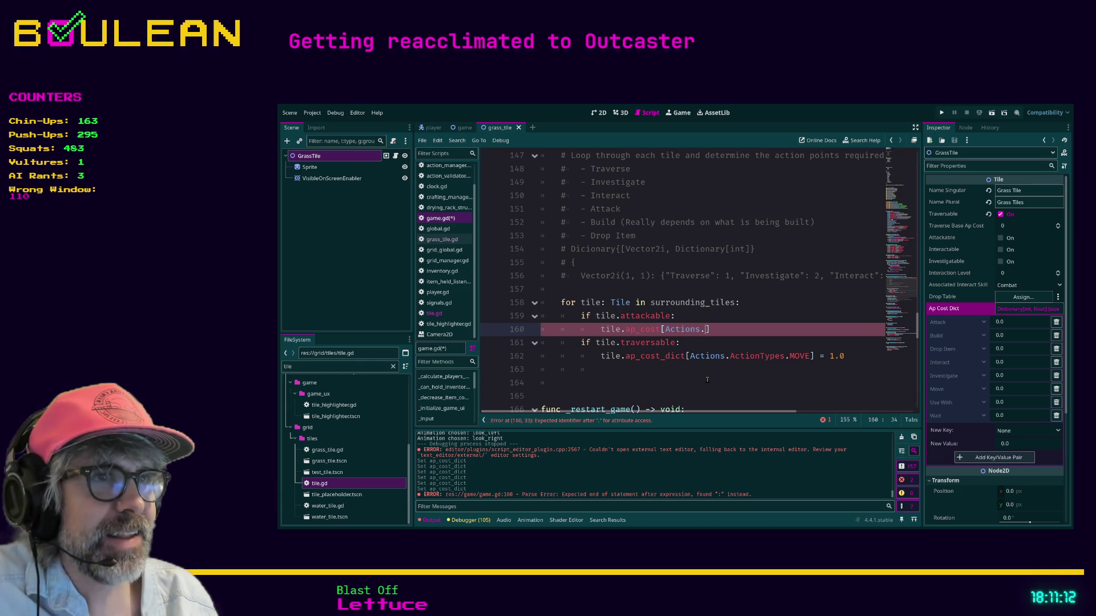
type("Atta")
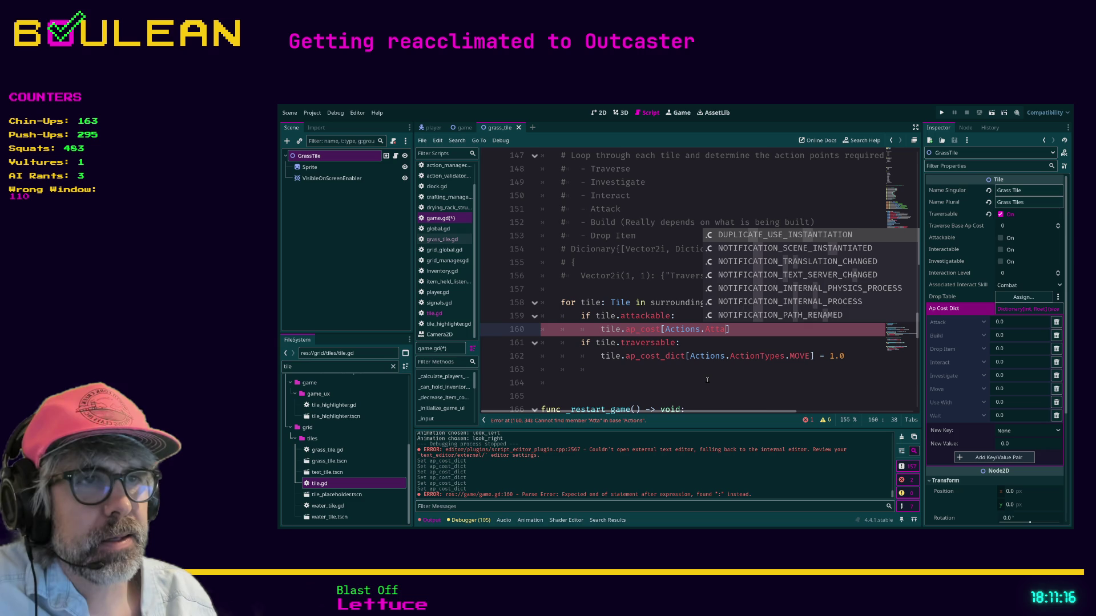
Complete the dictionary key as Actions.ActionTypes.ATTACKABLE, clearing the placeholder 1.0 value
key("BackSpace")
key("BackSpace")
key("BackSpace")
type("ction")
type("Types.ATTACKA")
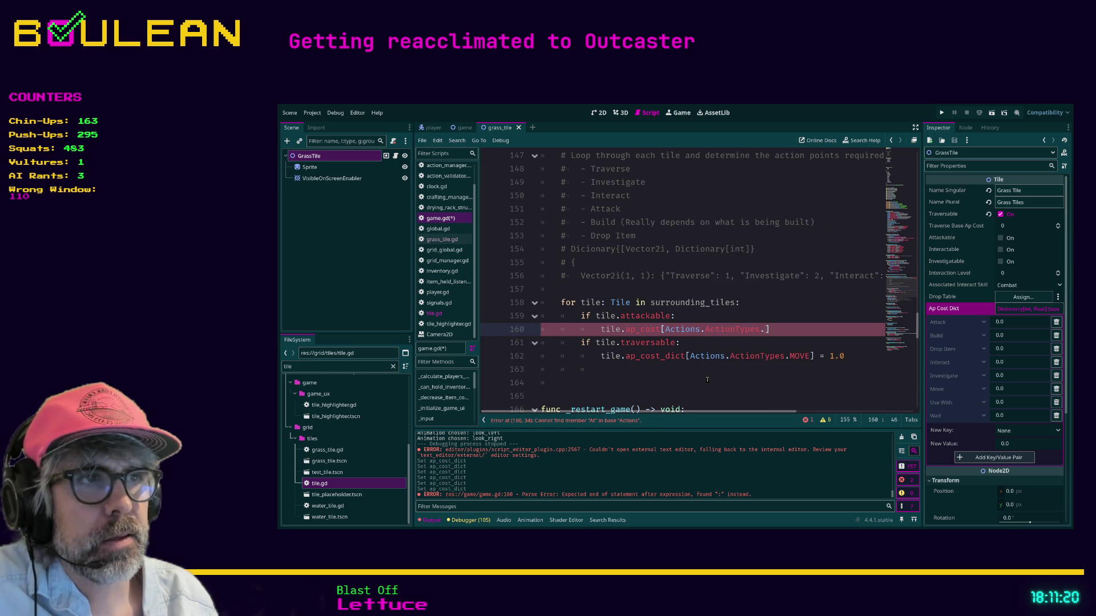
type("BLE]")
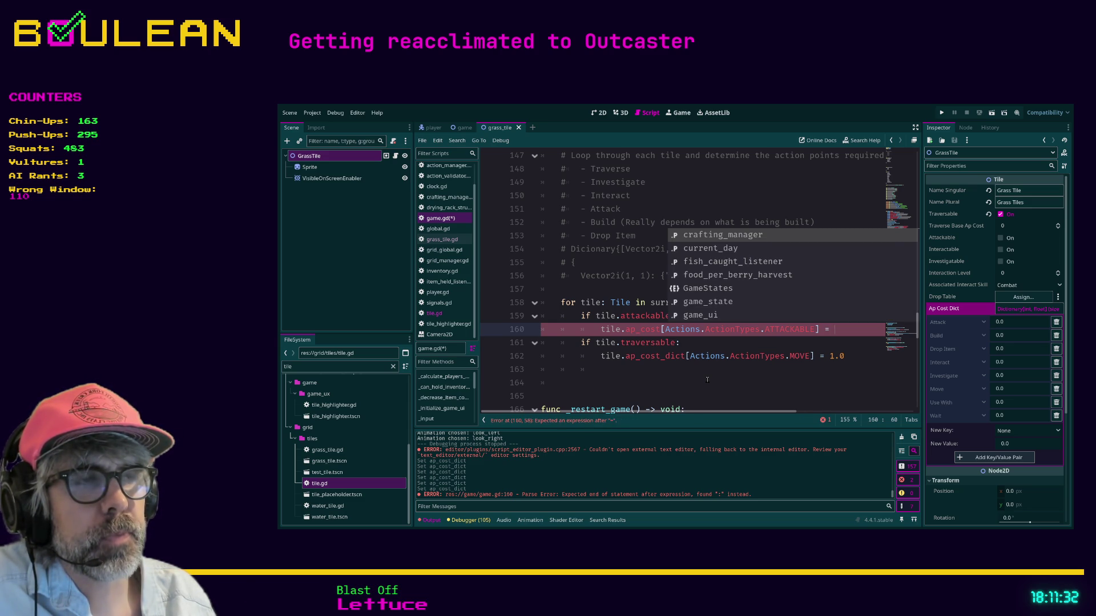
type("1.0 # ge")
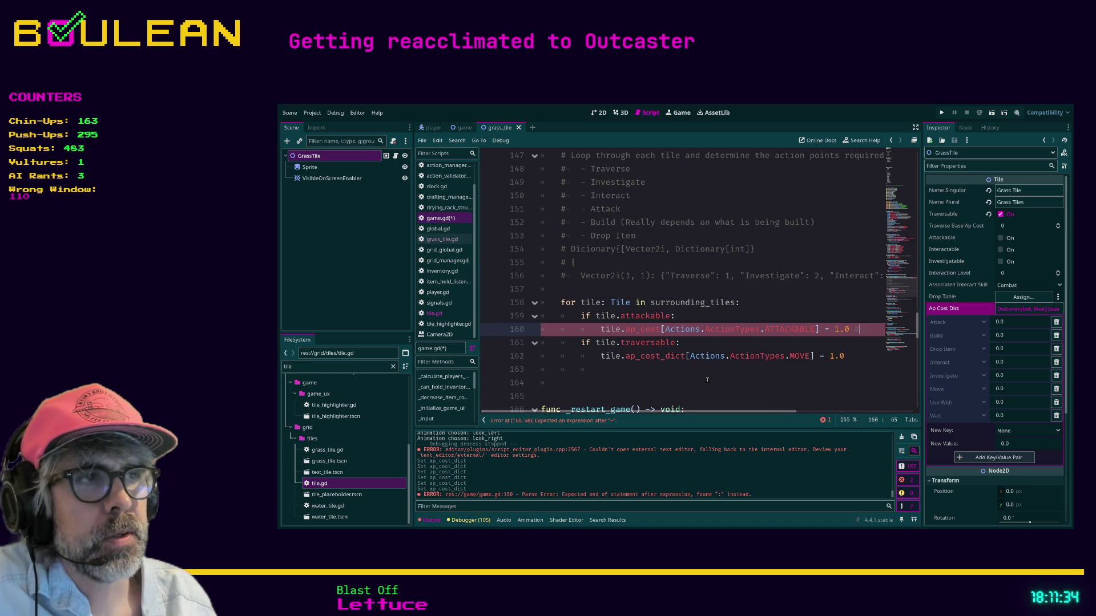
type("t")
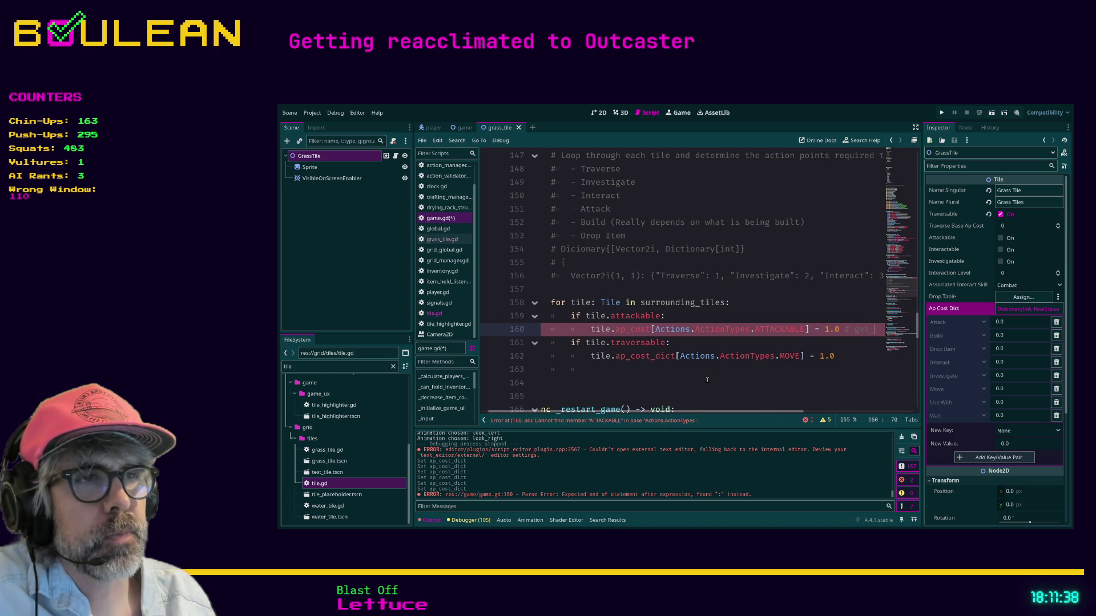
key("BackSpace")
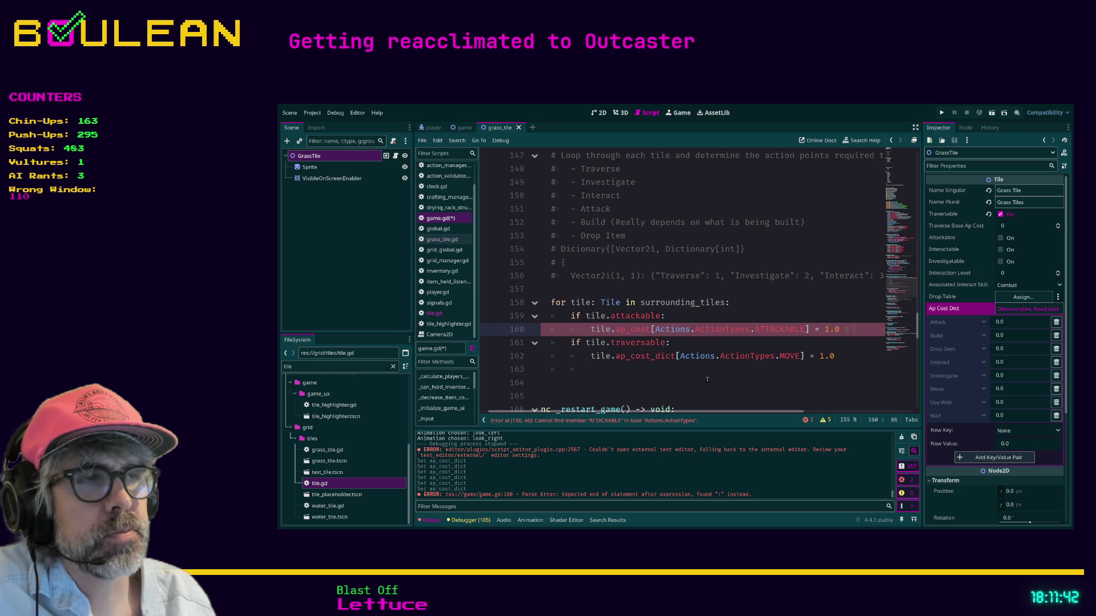
key("BackSpace")
key("BackSpace")
key("BackSpace")
Start the assigned value as 'SkillManager.' using autocomplete
type("ActionM")
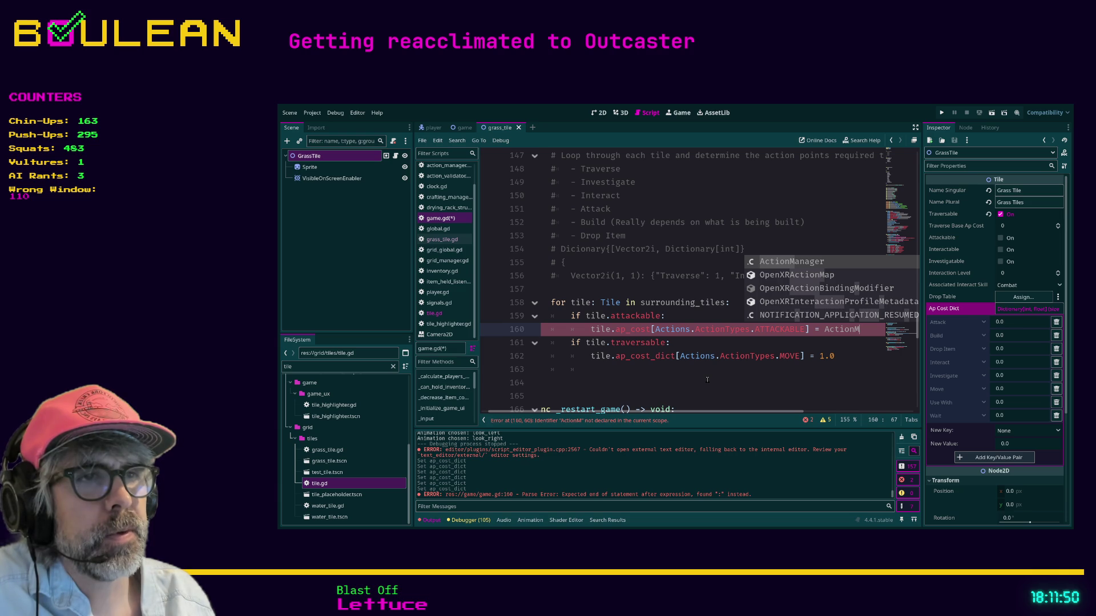
key("BackSpace")
key("BackSpace")
key("BackSpace")
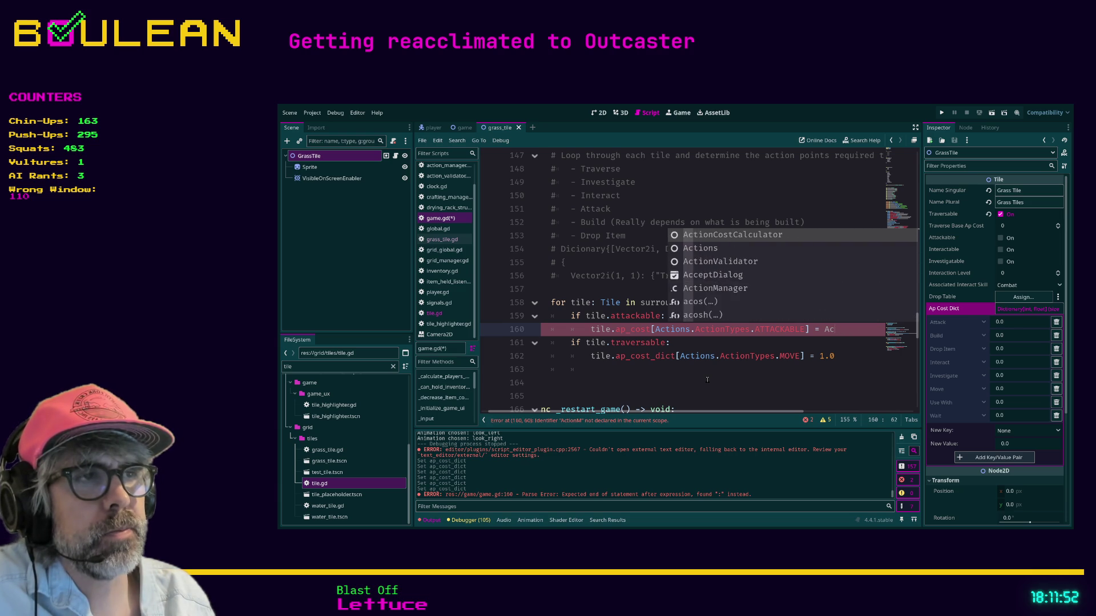
type("Skill")
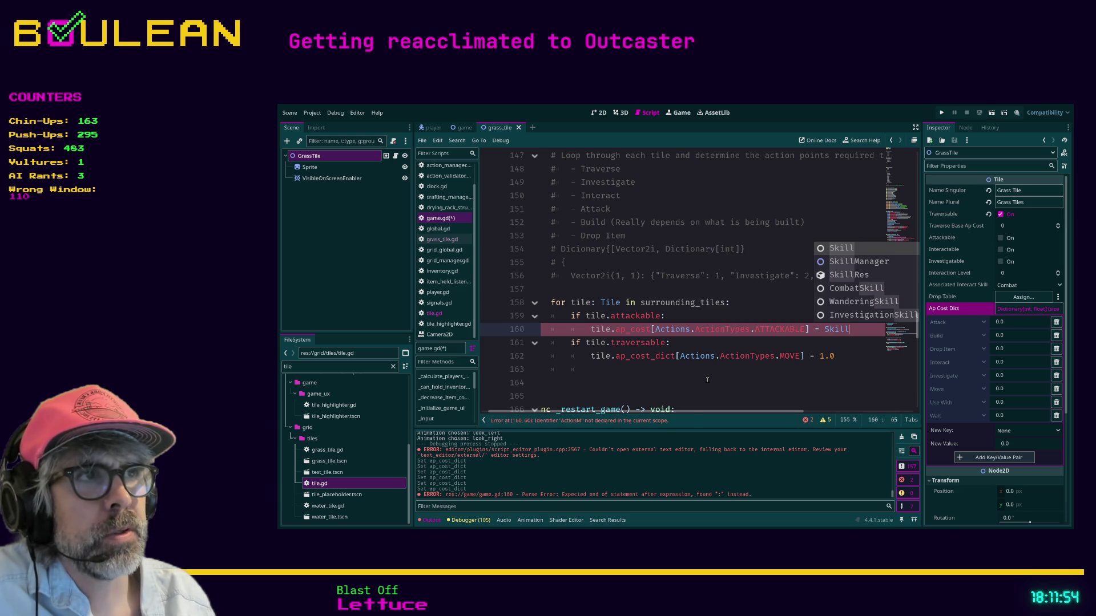
key("Down")
key("Return")
type(".")
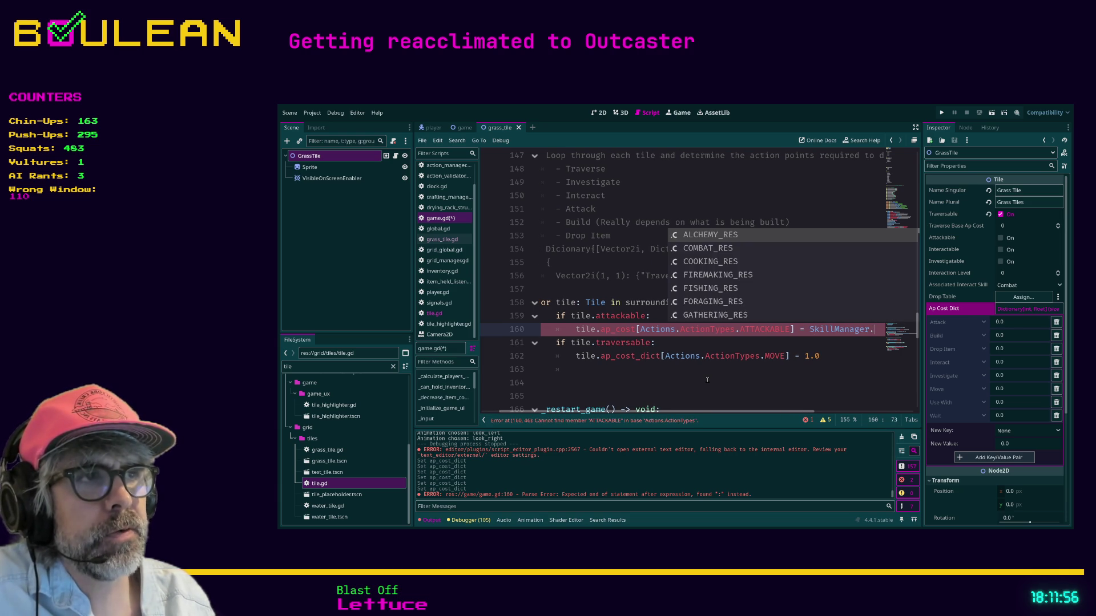
type("A")
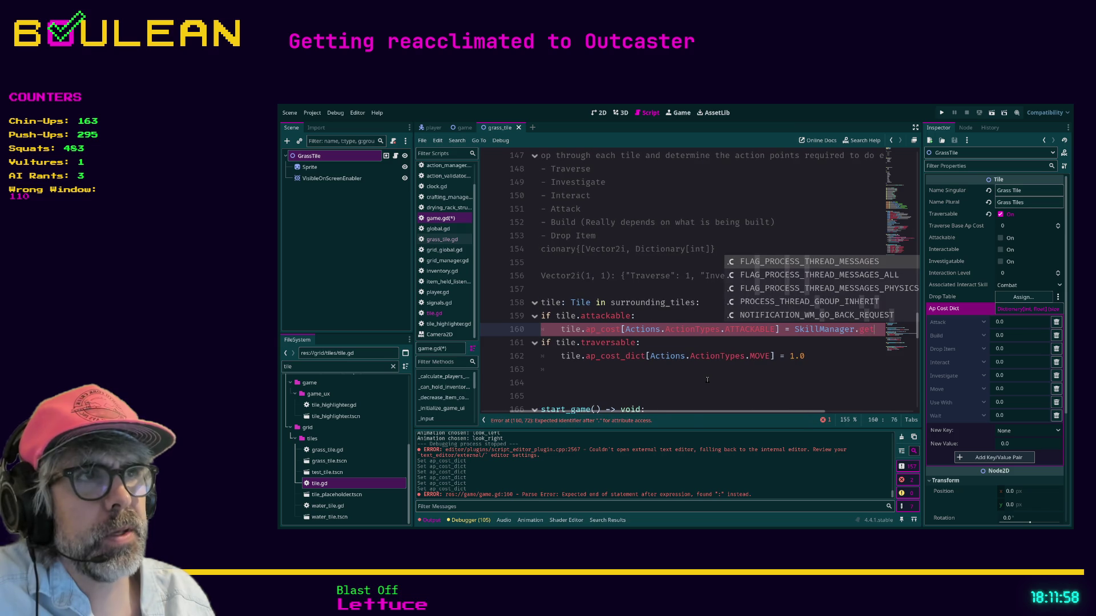
key("BackSpace")
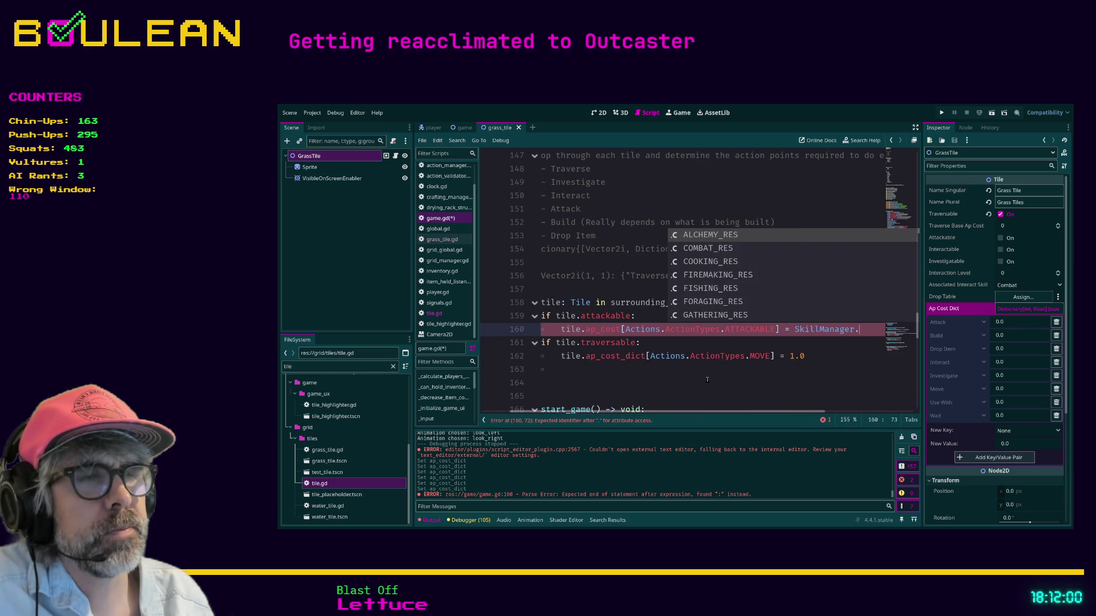
Filter the FileSystem for 'skill_m' and open skill_manager.gd
double_click(360, 368)
type("skill")
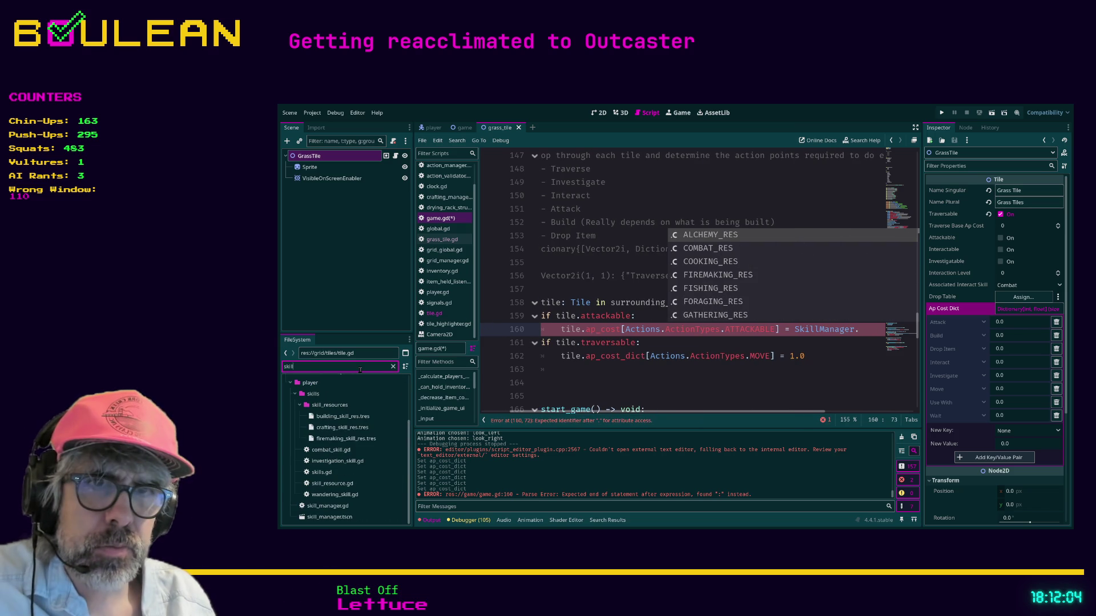
type("_m")
double_click(327, 415)
Review get_required_ap in skill_manager.gd, hide the output panel, and return to game.gd
scroll(606, 280, "down", 8)
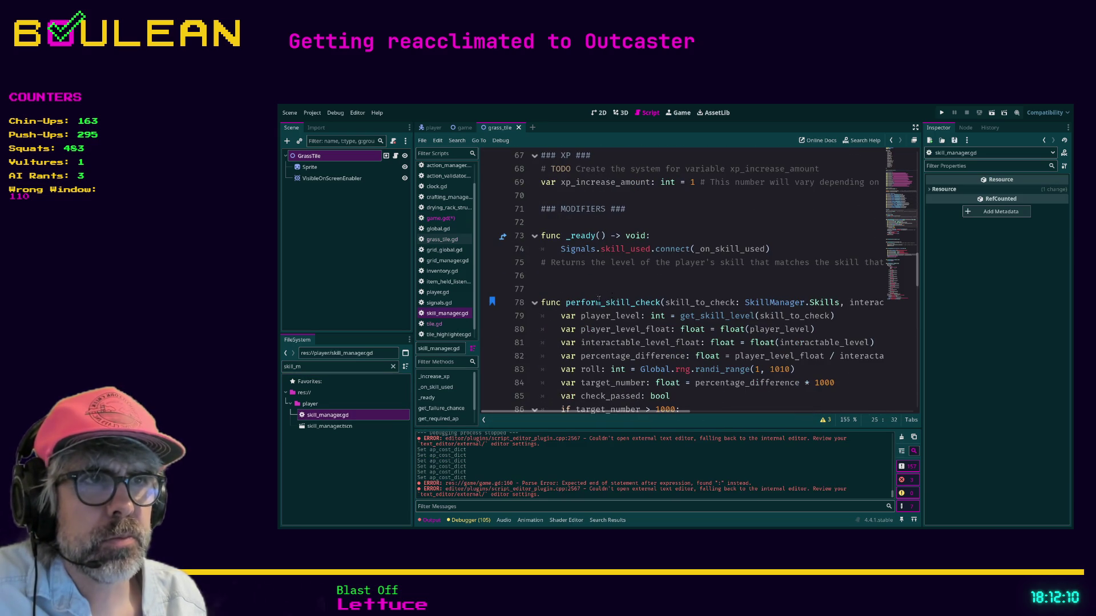
scroll(601, 297, "down", 8)
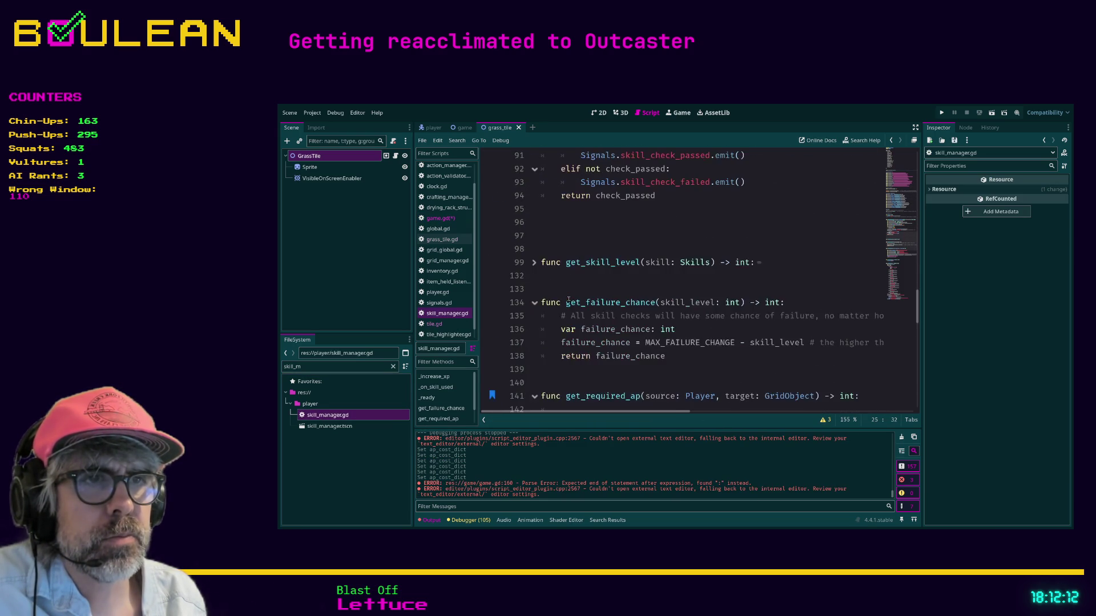
scroll(591, 282, "down", 3)
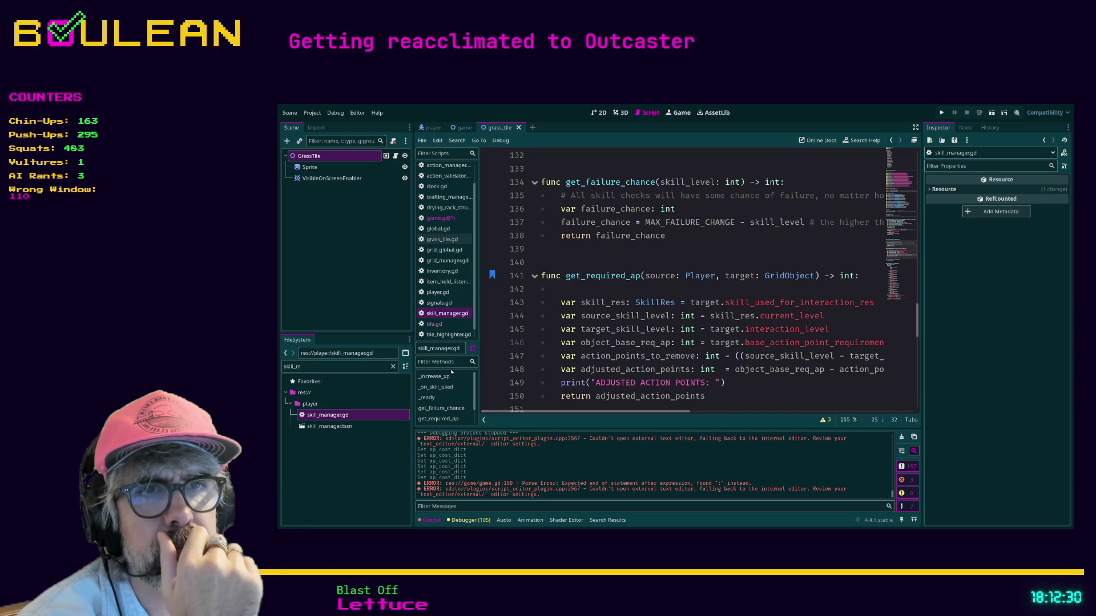
left_click(597, 371)
key("ctrl+j")
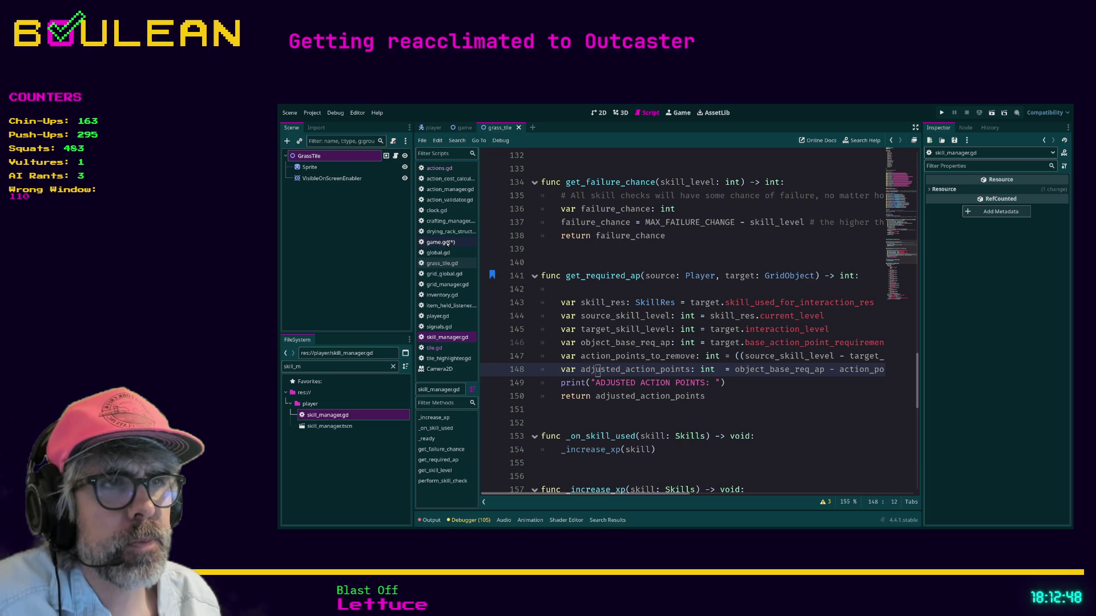
left_click(448, 242)
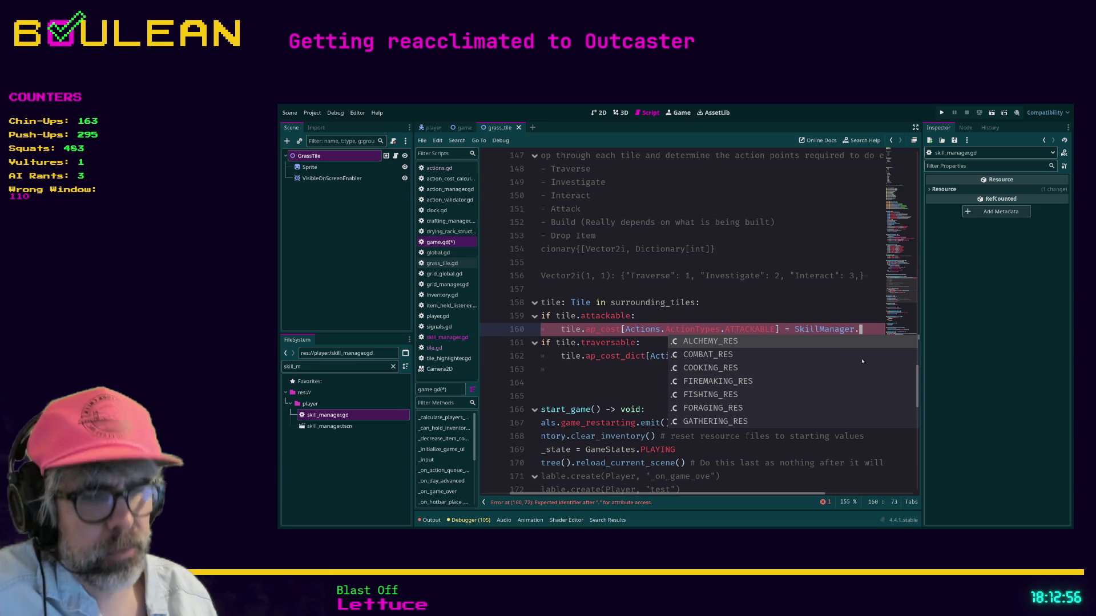
Type the get_required_ap call after SkillManager. on line 160, then check its name in skill_manager.gd
type("get_re")
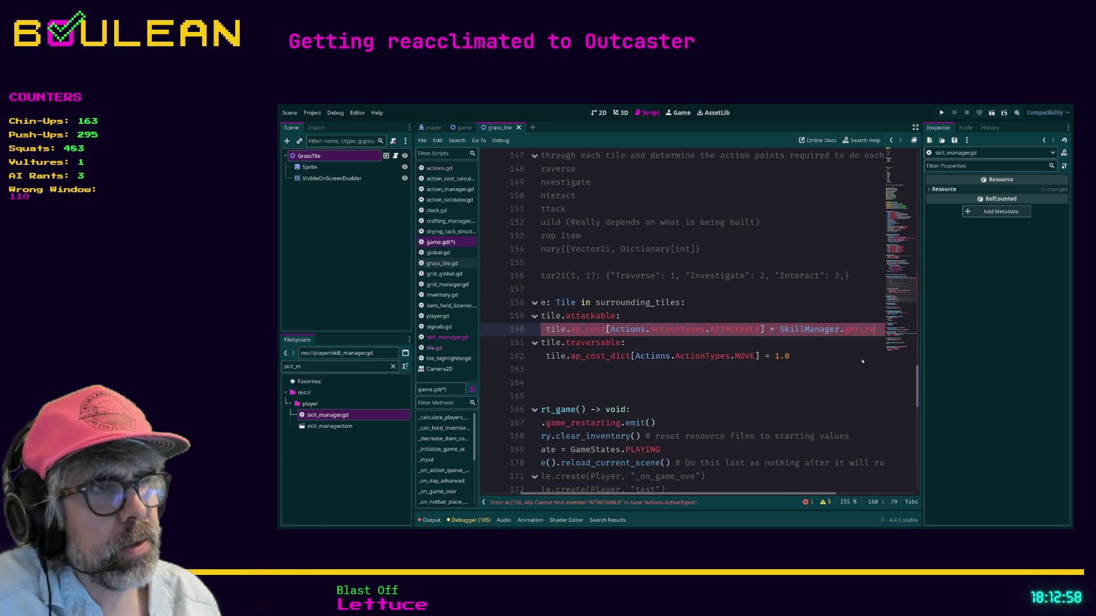
type("quie")
key("BackSpace")
key("BackSpace")
key("BackSpace")
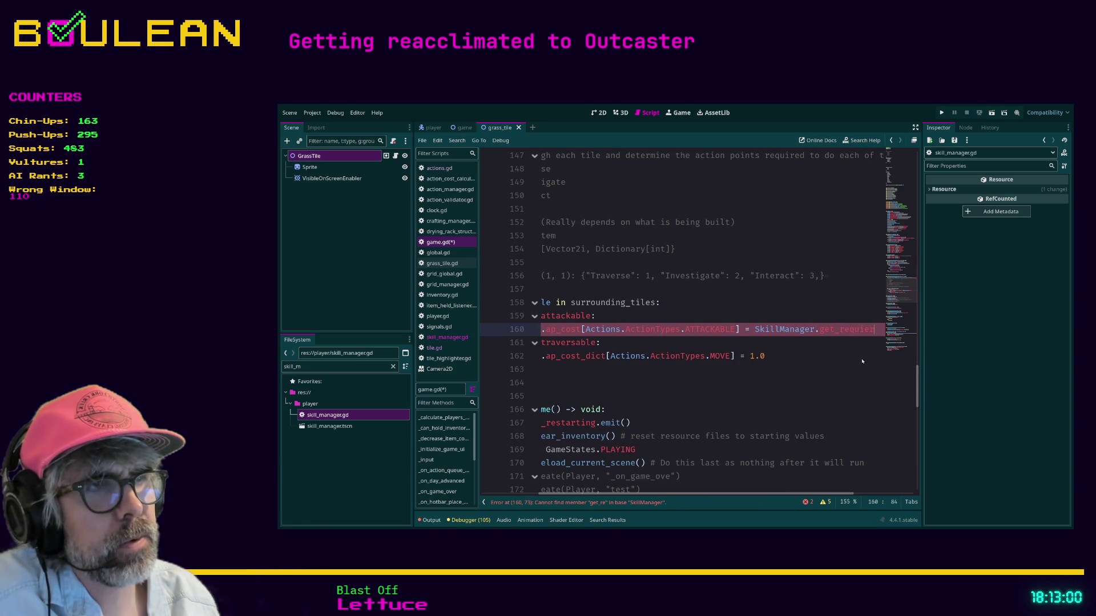
key("BackSpace")
key("BackSpace")
key("BackSpace")
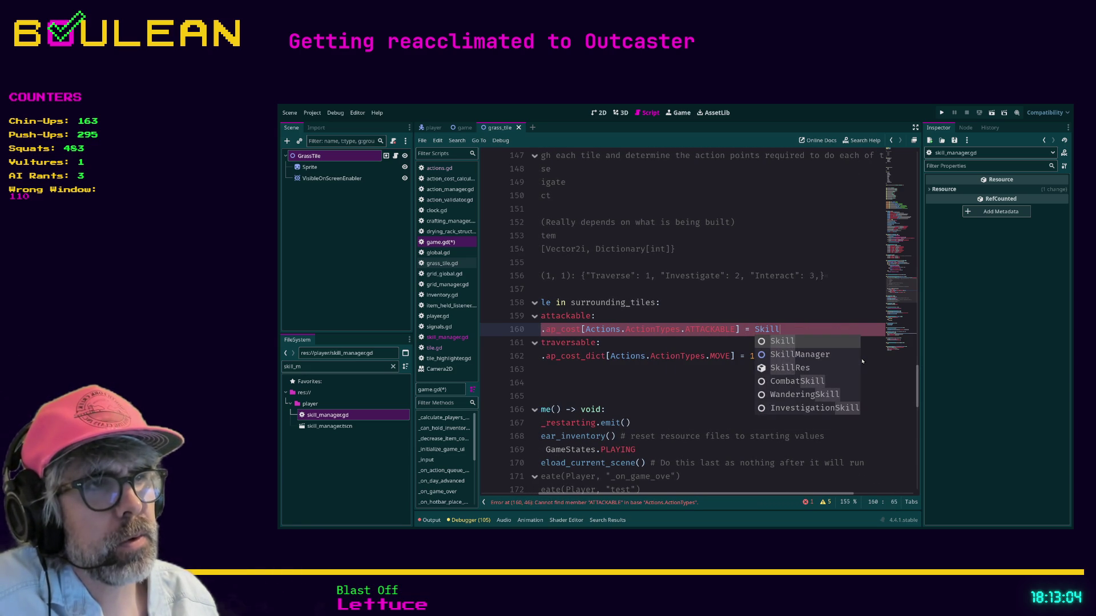
key("Down")
key("Return")
type("t_re")
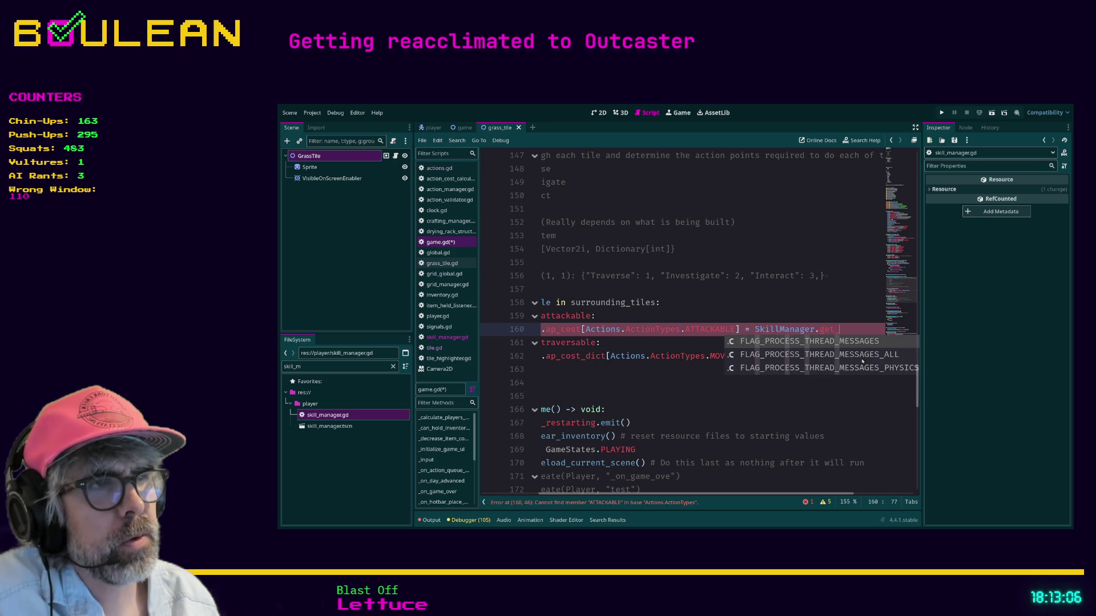
key("BackSpace")
key("BackSpace")
key("BackSpace")
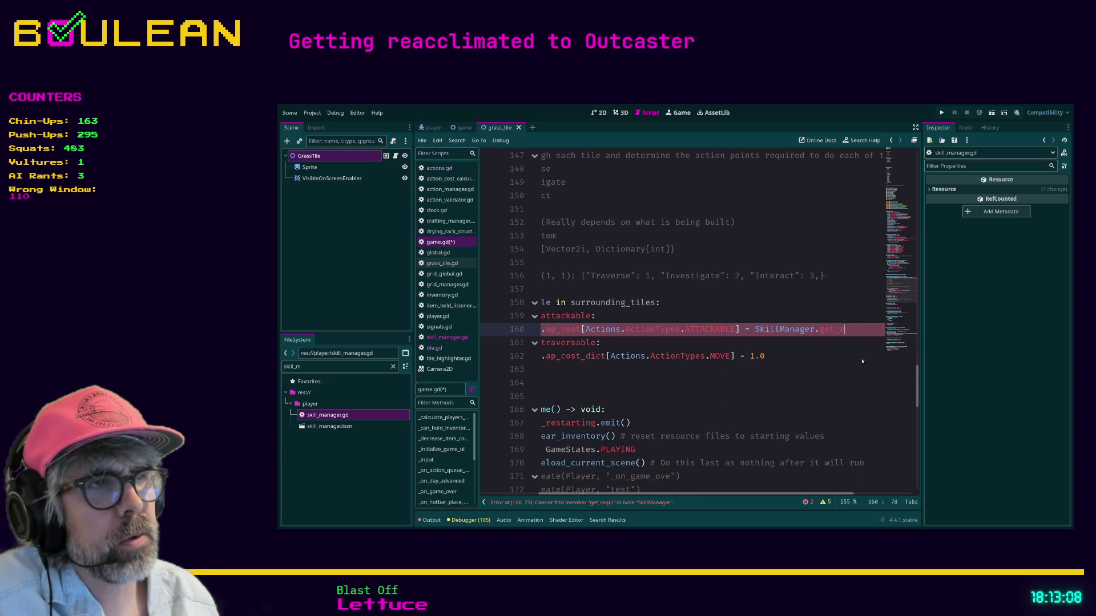
type("ap")
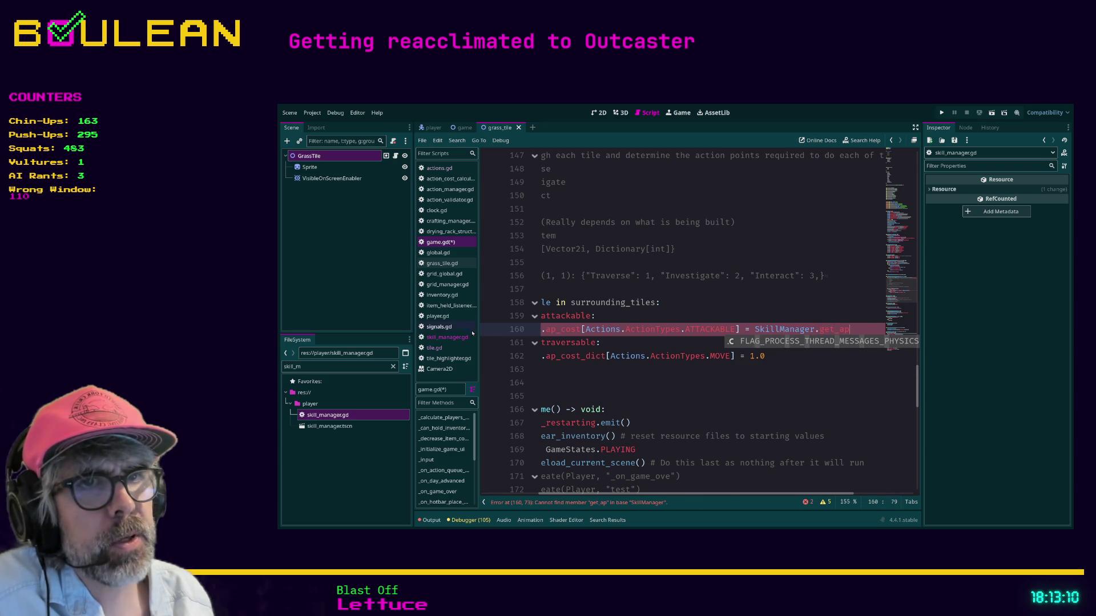
left_click(451, 337)
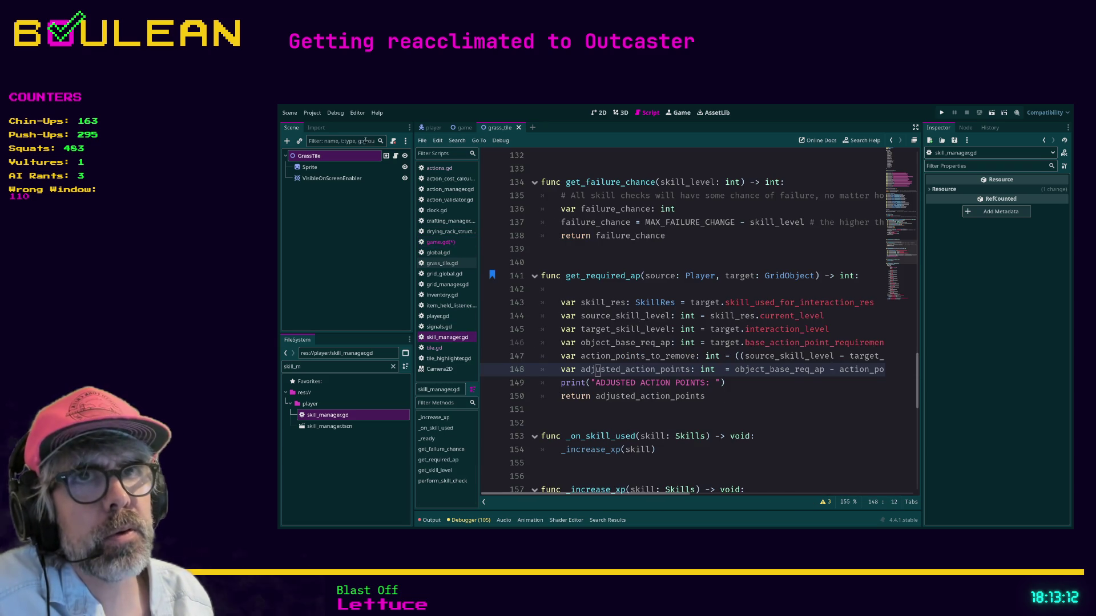
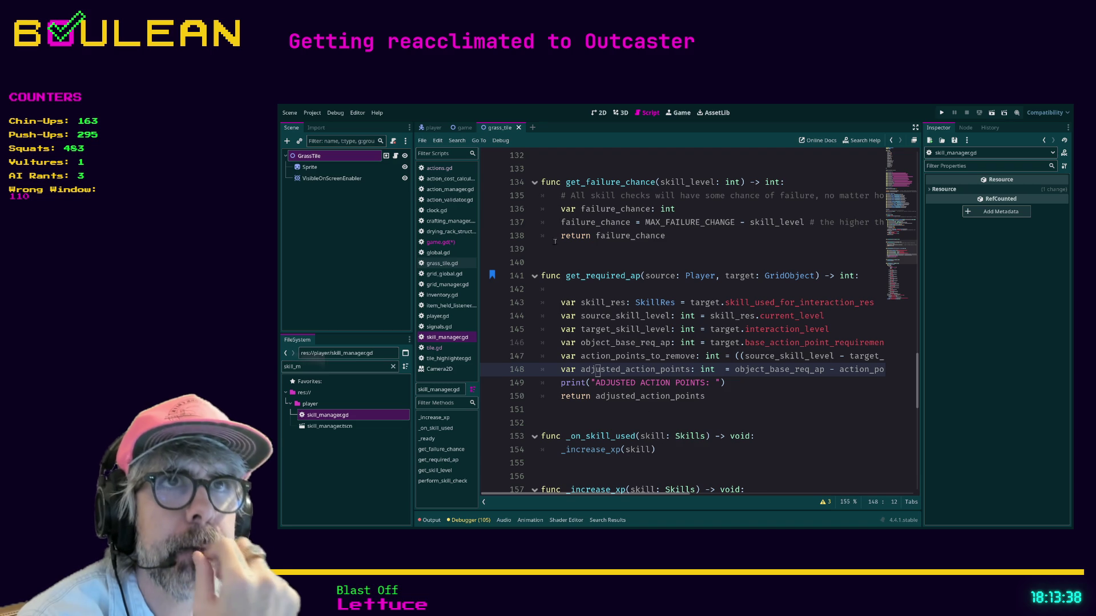
From the Game scene, open the Player scene and show the wizard sprite in 2D
left_click(464, 128)
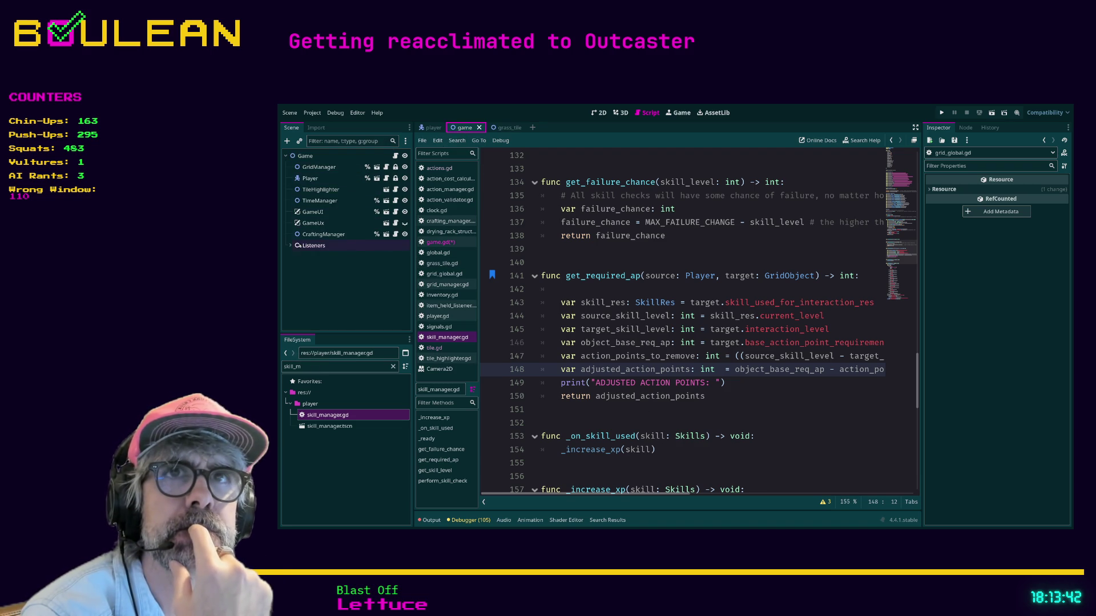
left_click(376, 180)
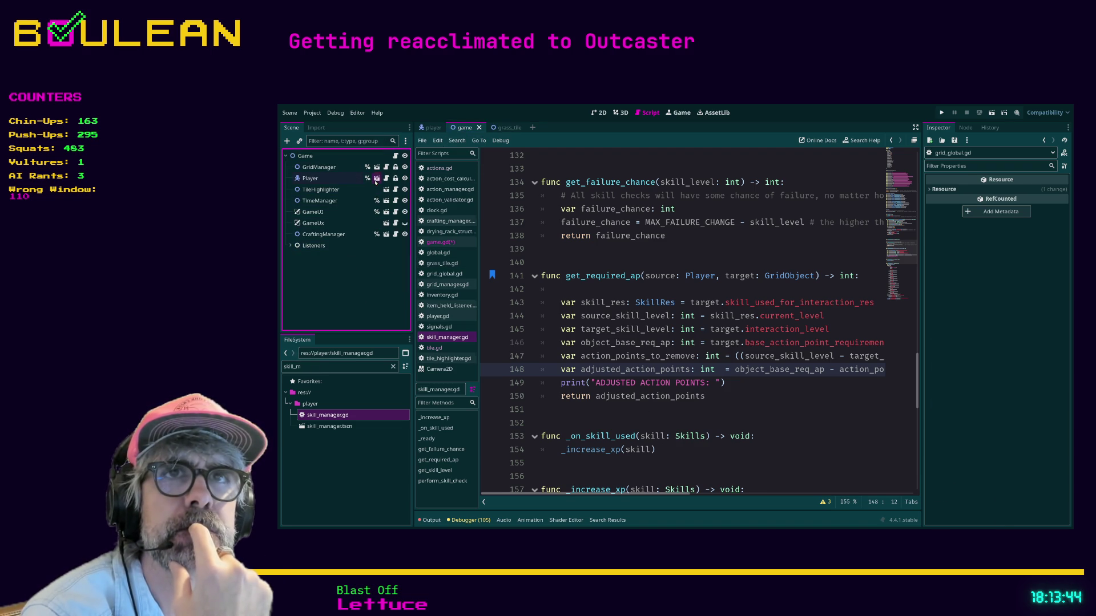
left_click(376, 179)
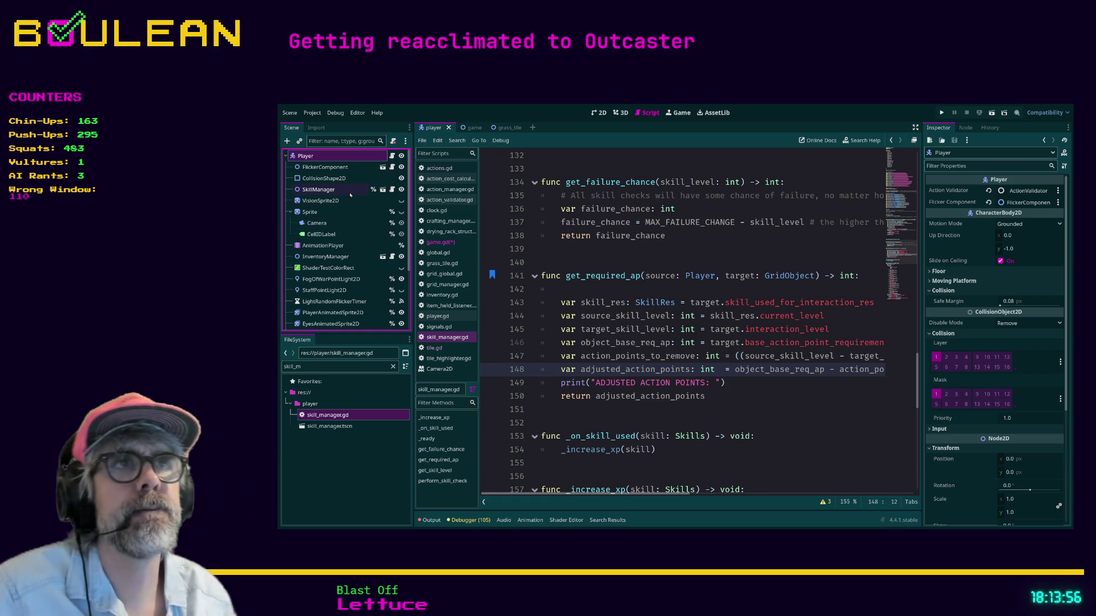
left_click(600, 113)
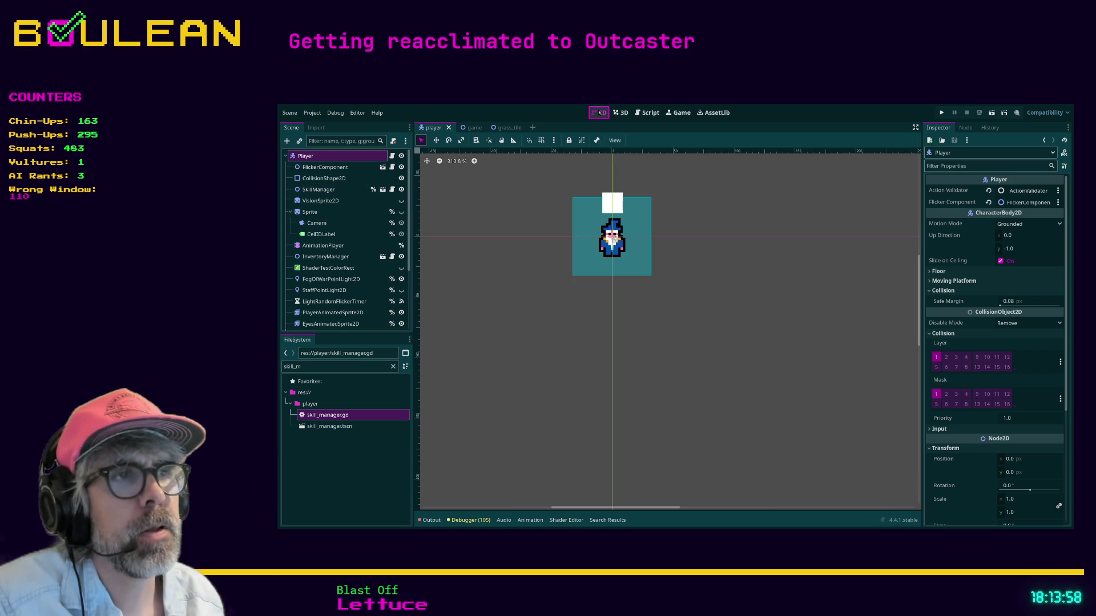
In game.gd line 160, replace SkillManager.get_ap with player.skill_manager., then bring up player.gd
left_click(648, 113)
left_click(429, 242)
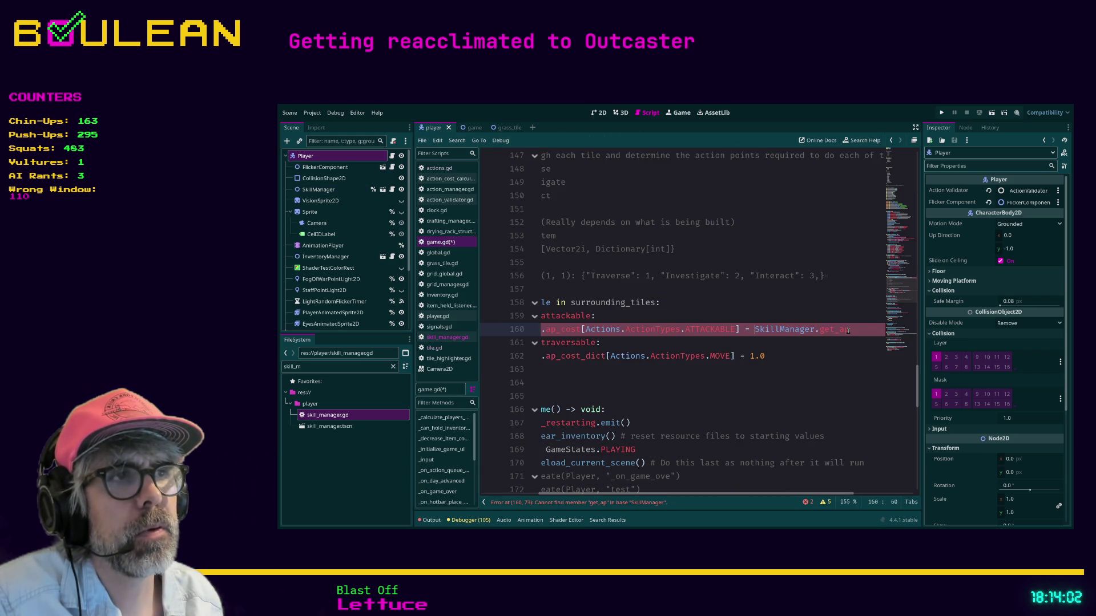
left_click_drag(755, 329, 852, 335)
type("player.")
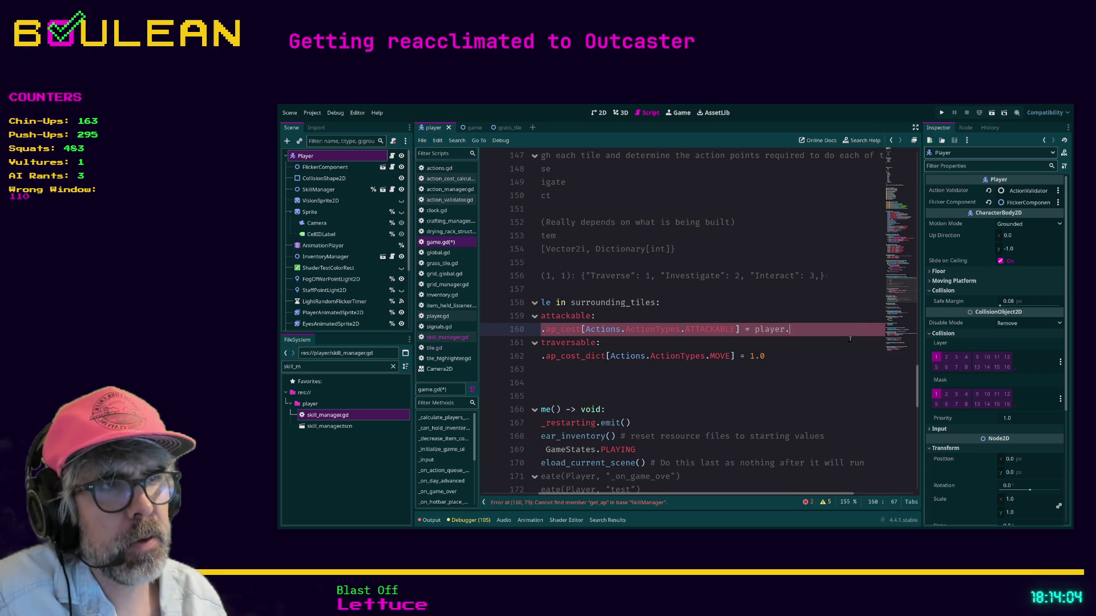
key("Escape")
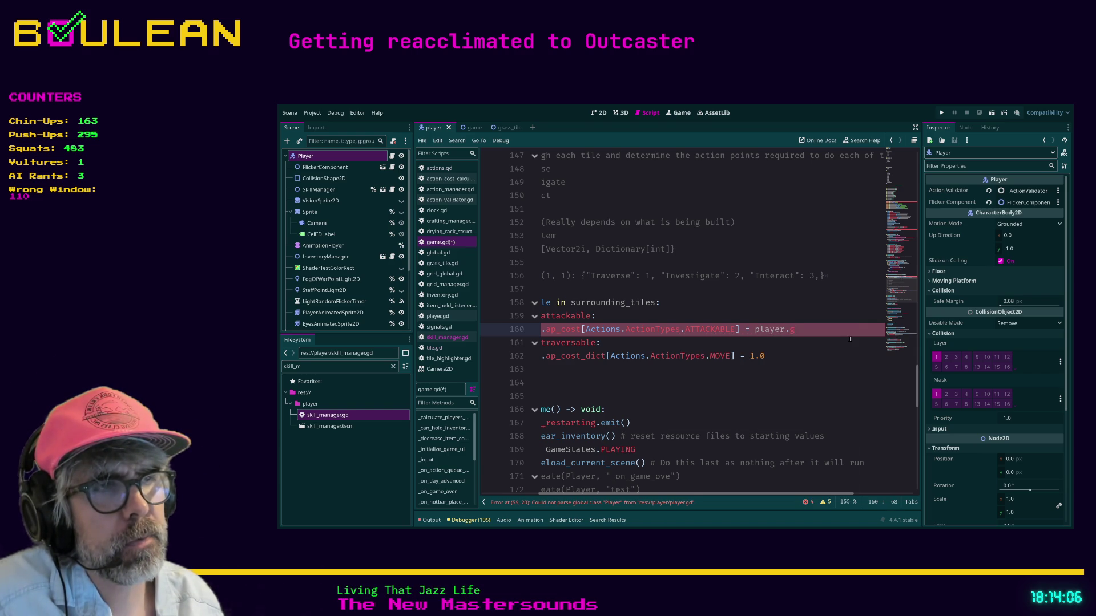
type("ll")
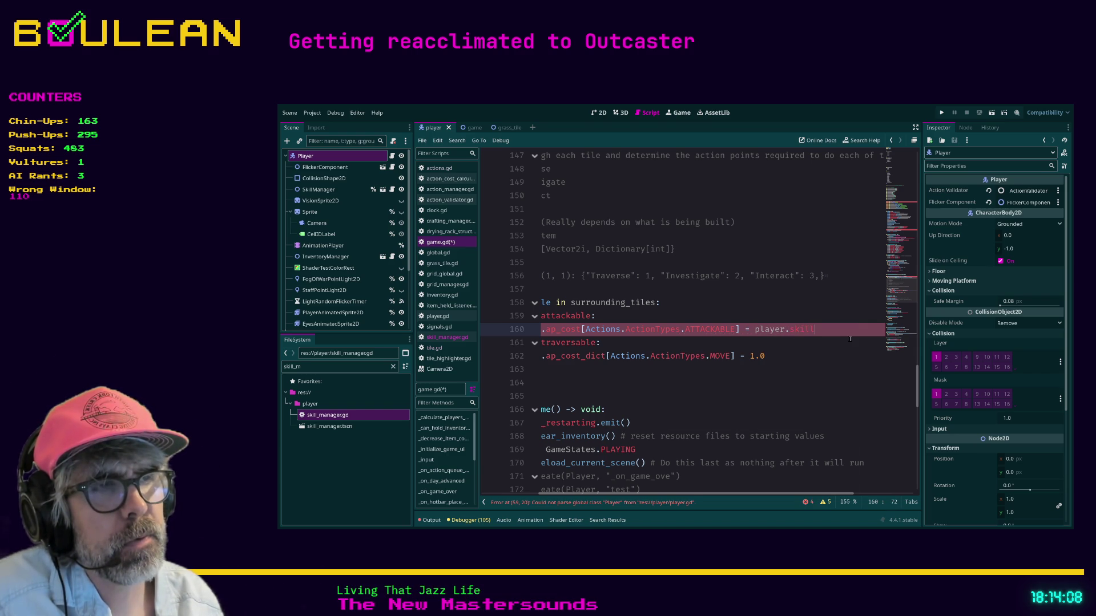
key("BackSpace")
key("BackSpace")
key("BackSpace")
key("BackSpace")
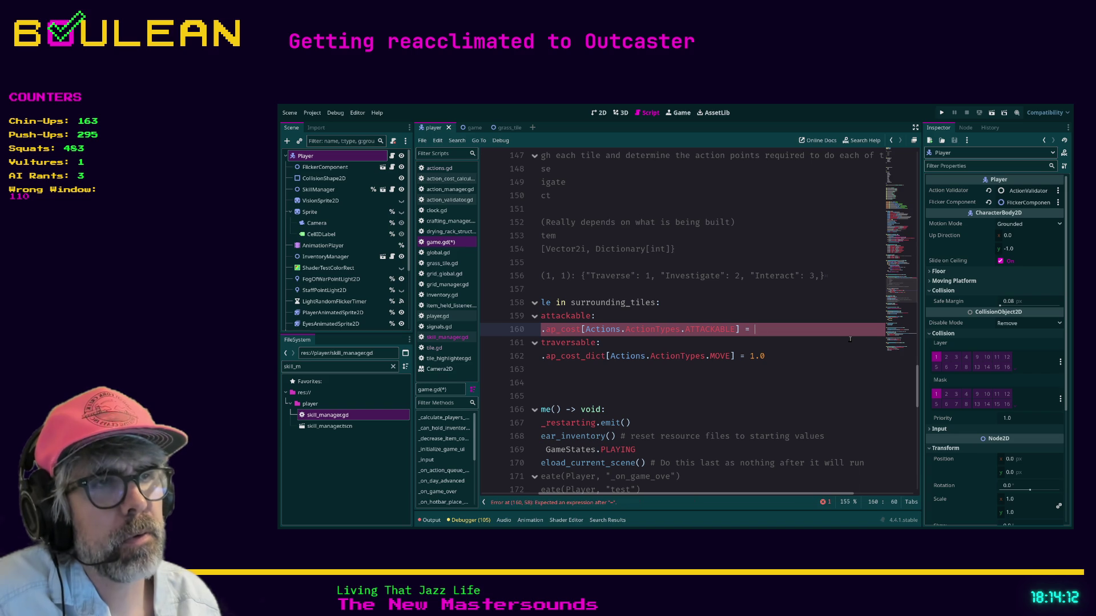
scroll(737, 487, "left", 3)
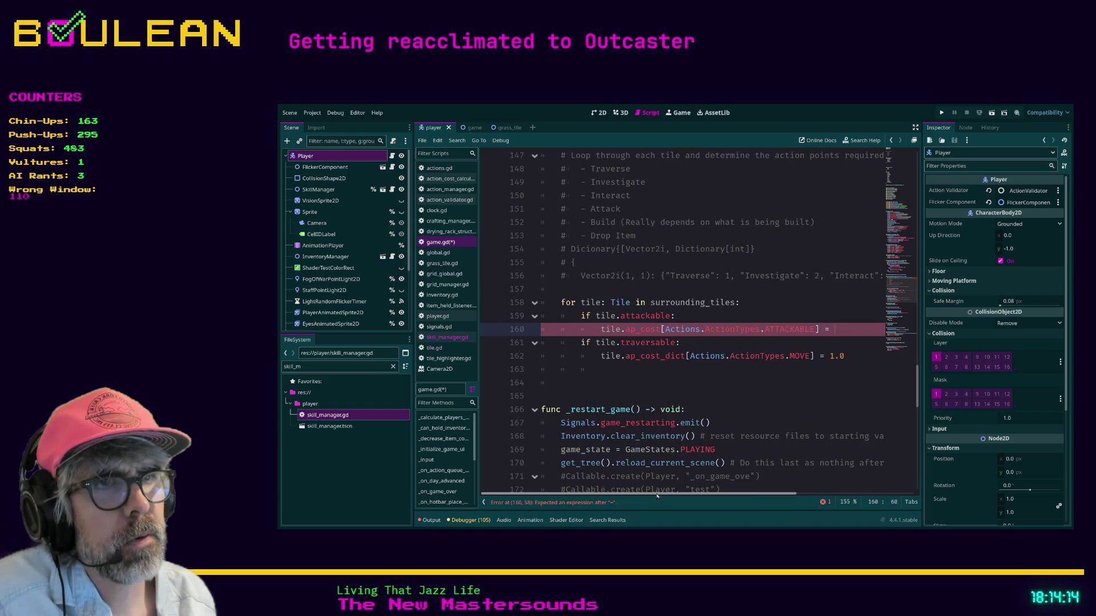
scroll(742, 347, "up", 2)
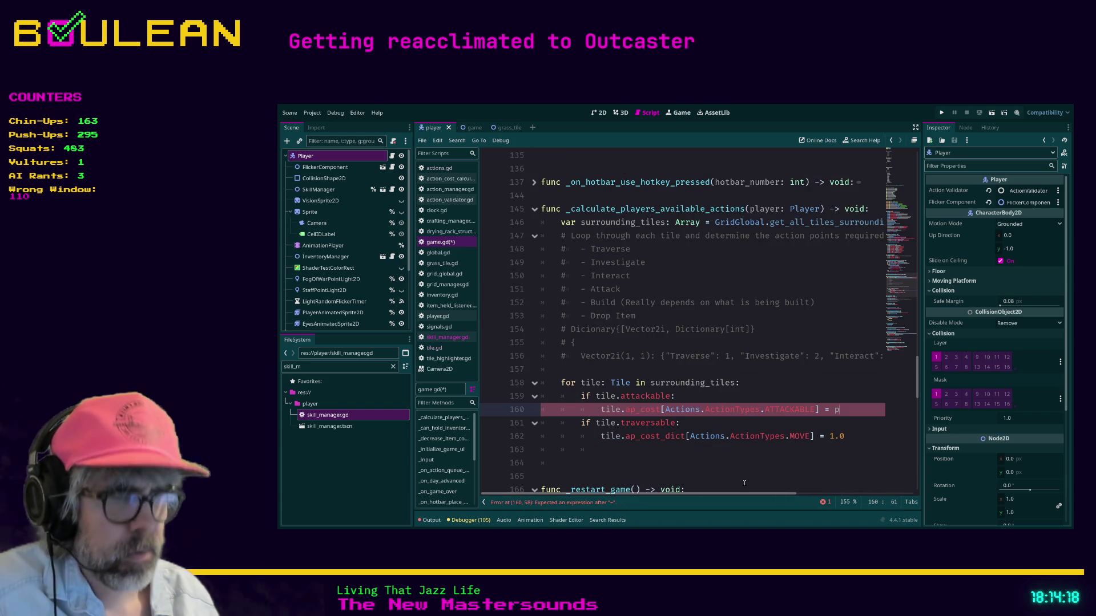
type("player.")
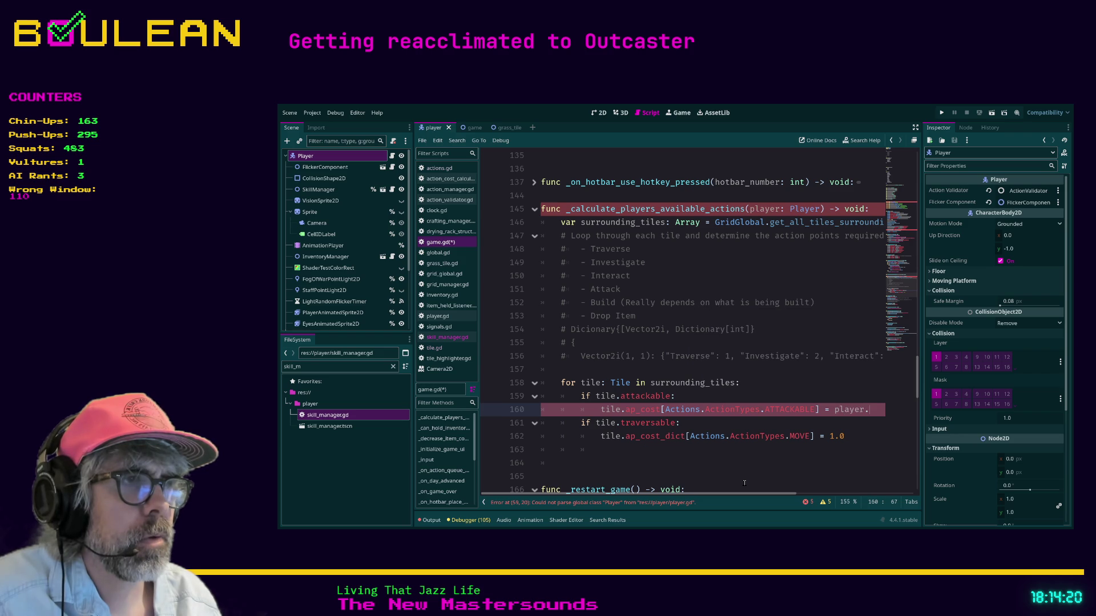
type("skill")
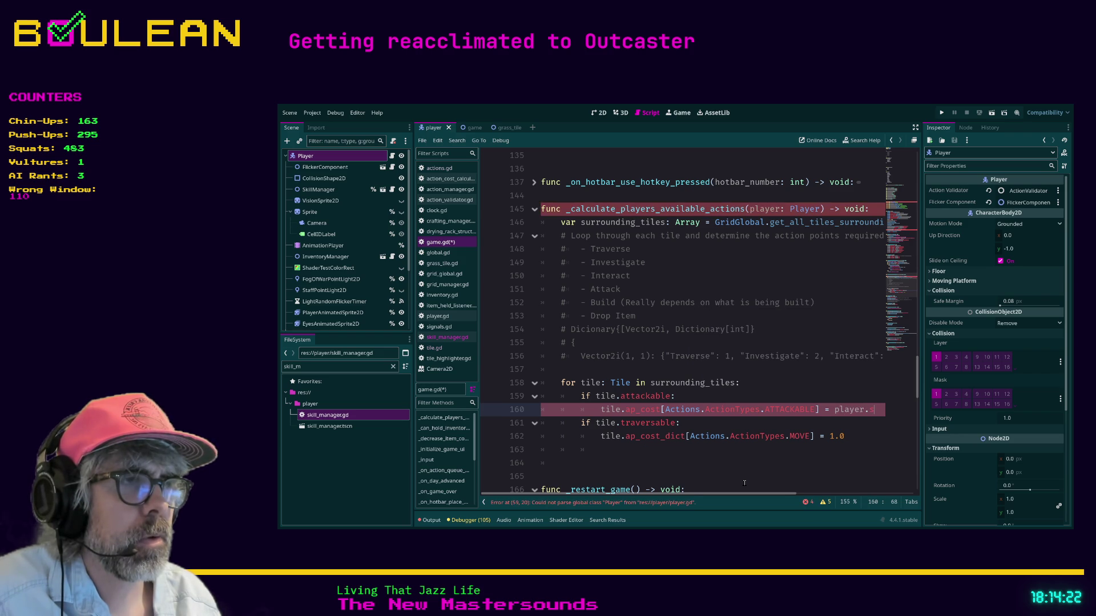
type("_manager.")
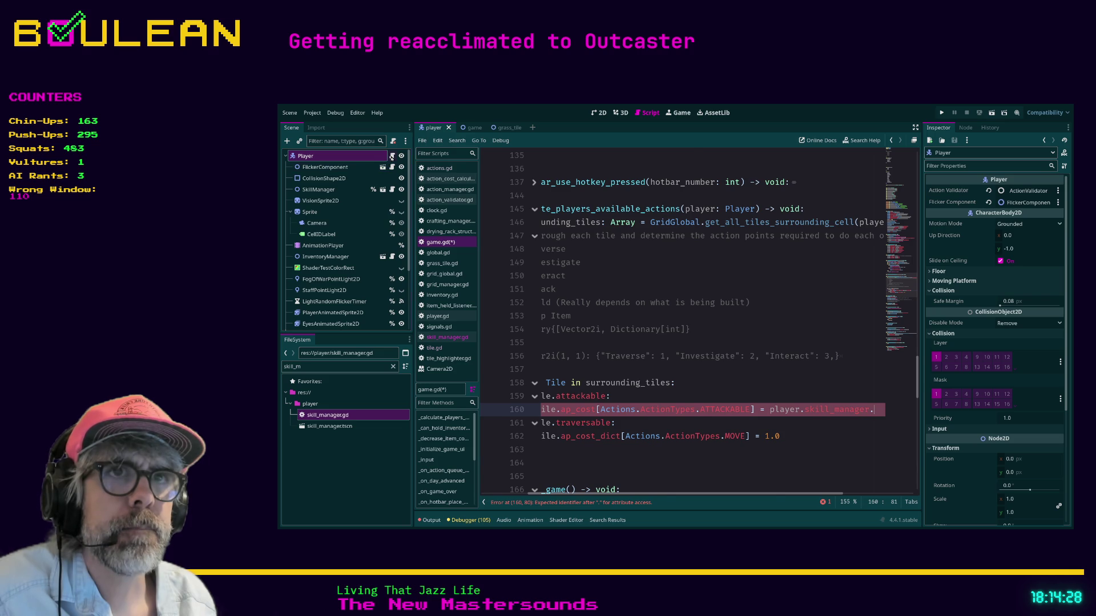
left_click(392, 156)
left_click(587, 250)
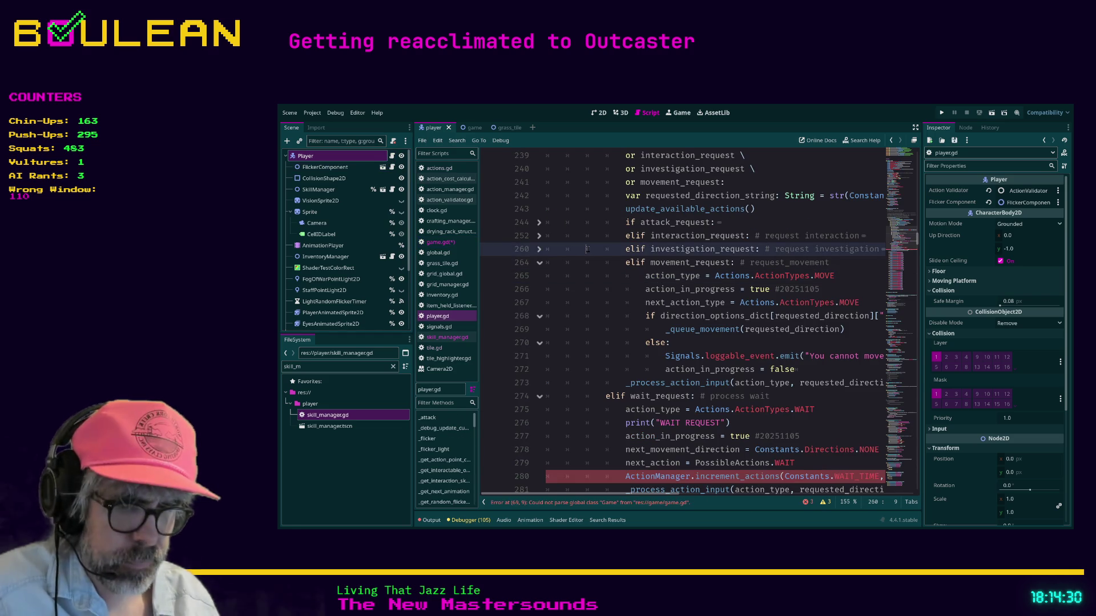
Find the skill_manager variable declaration in player.gd
key("ctrl+f")
type("skill_manag")
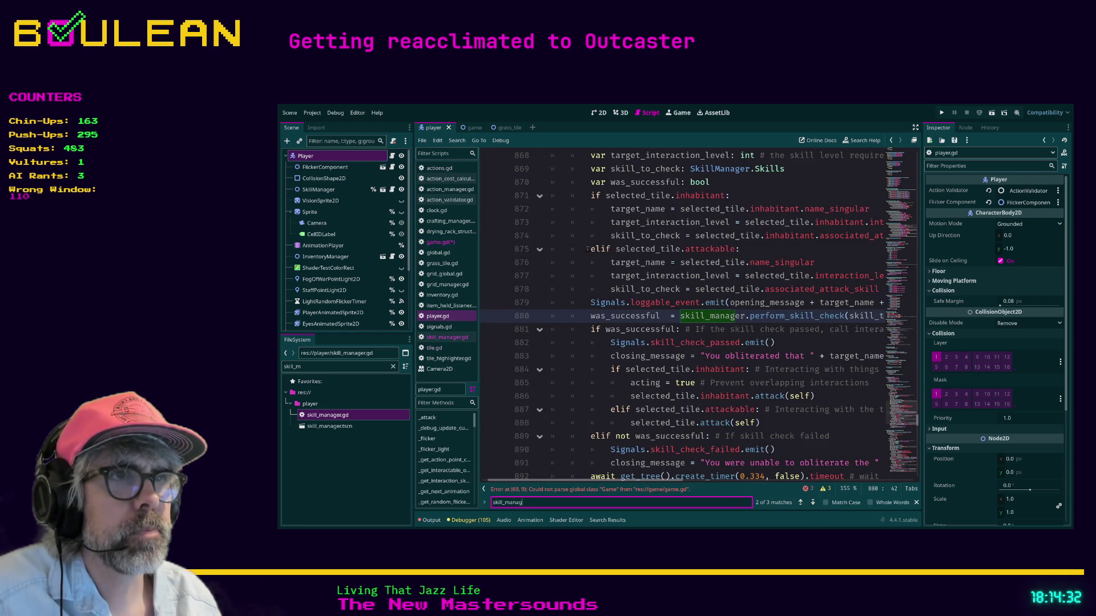
type("er")
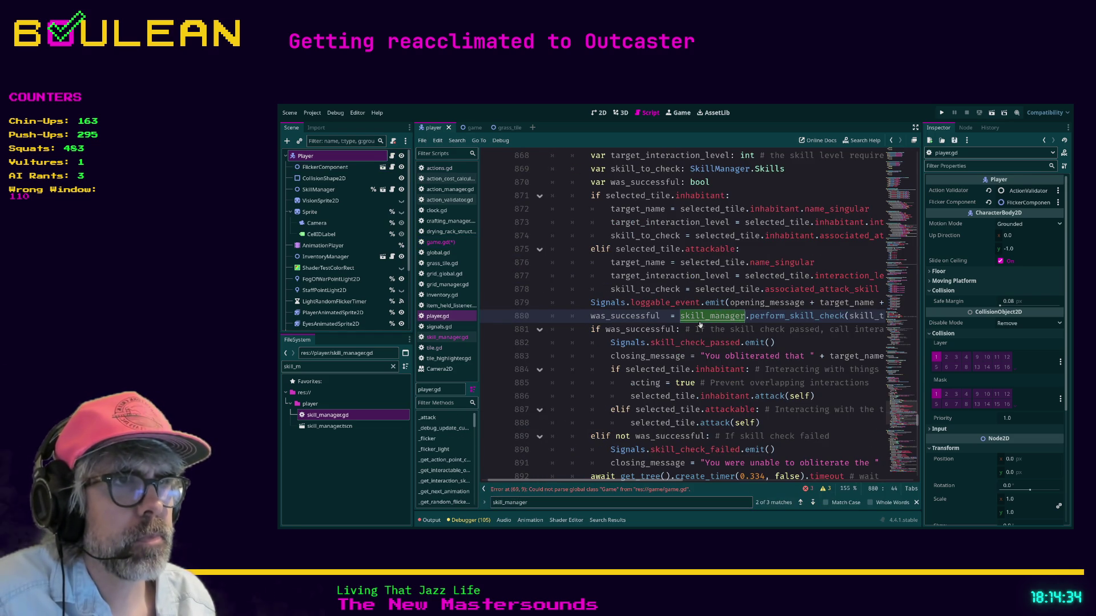
left_click(700, 318, "ctrl")
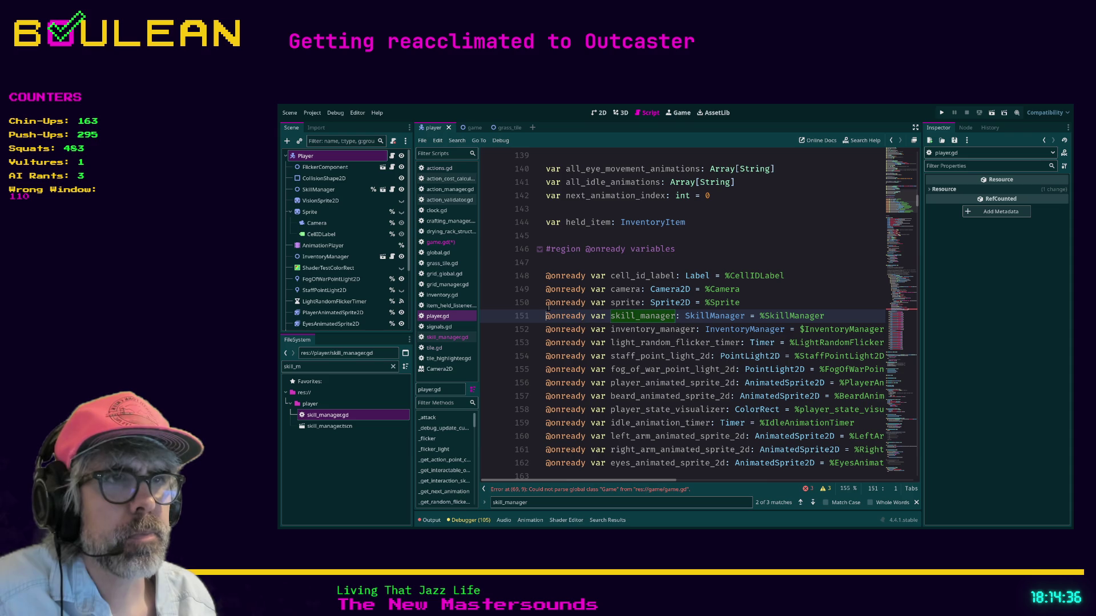
Complete game.gd line 160 as player.skill_manager.get_required_ap
left_click(441, 243)
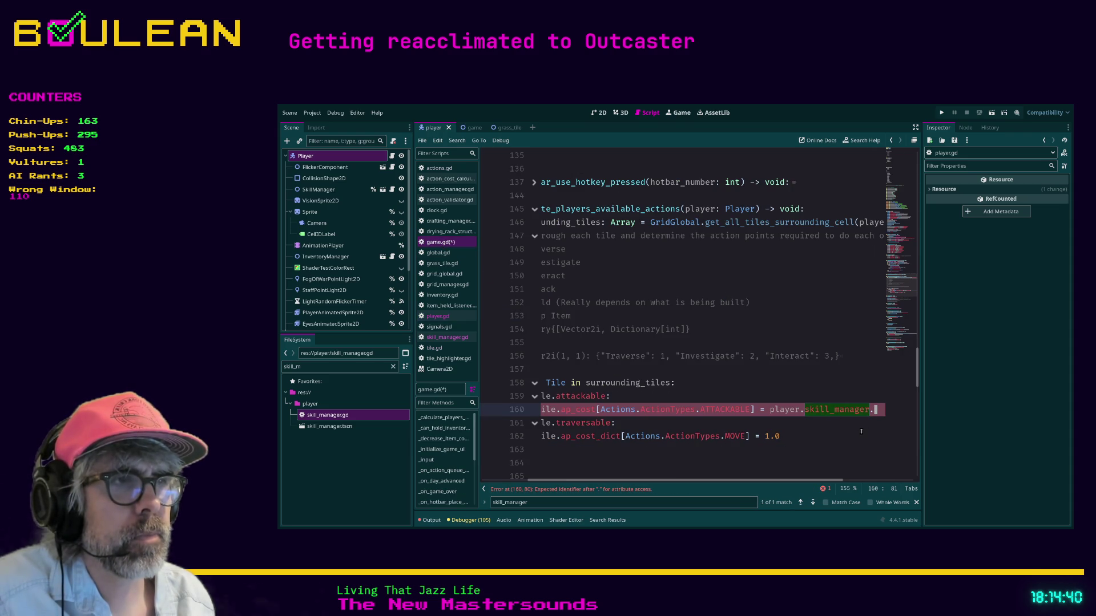
type("iget")
key("BackSpace")
key("BackSpace")
key("BackSpace")
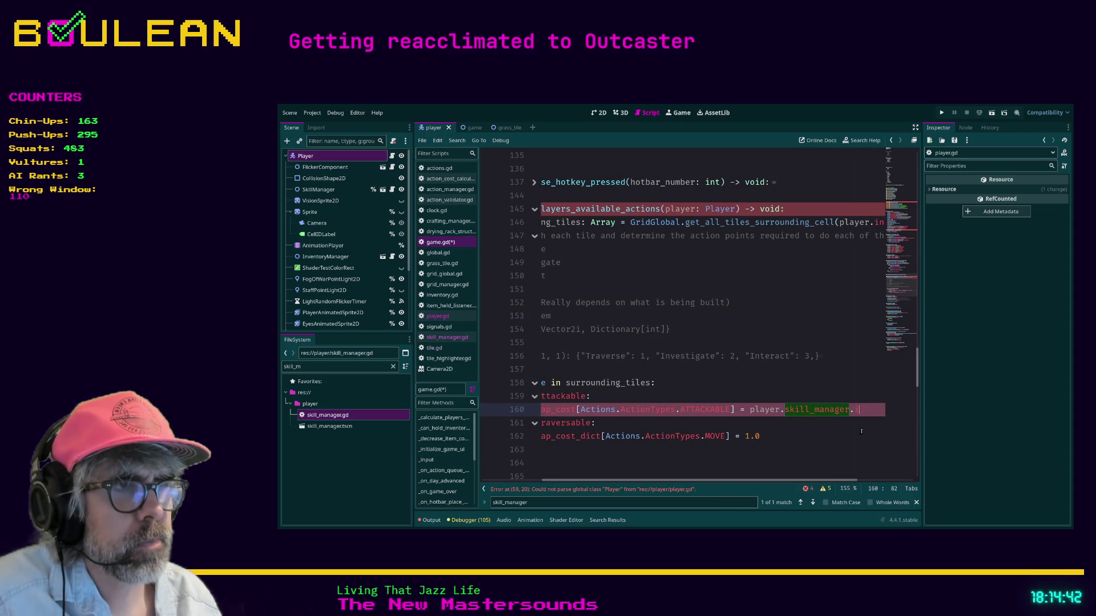
type("get_")
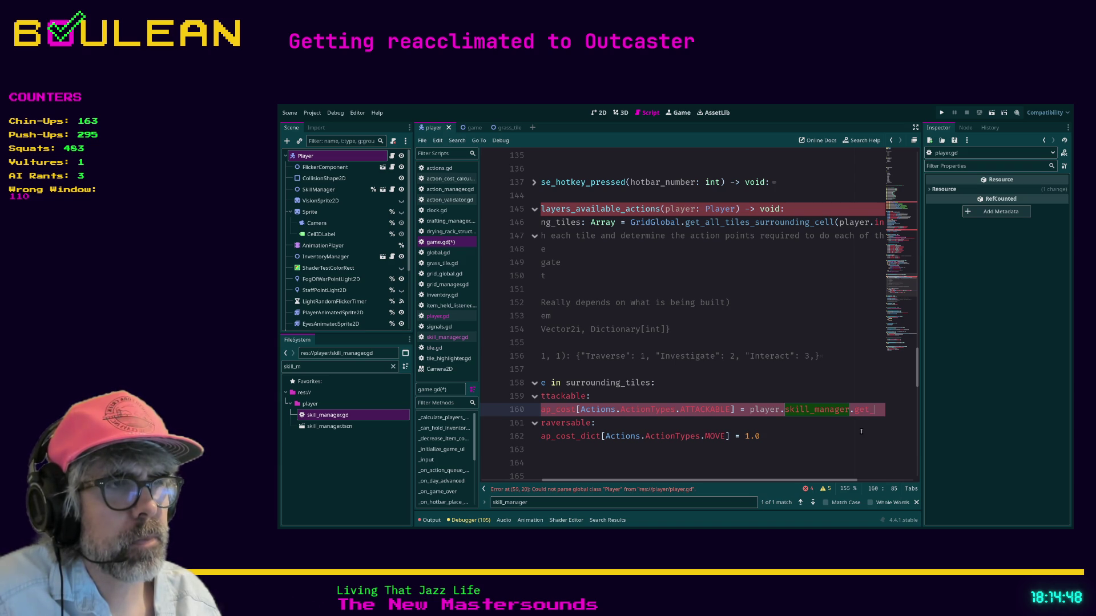
type("required")
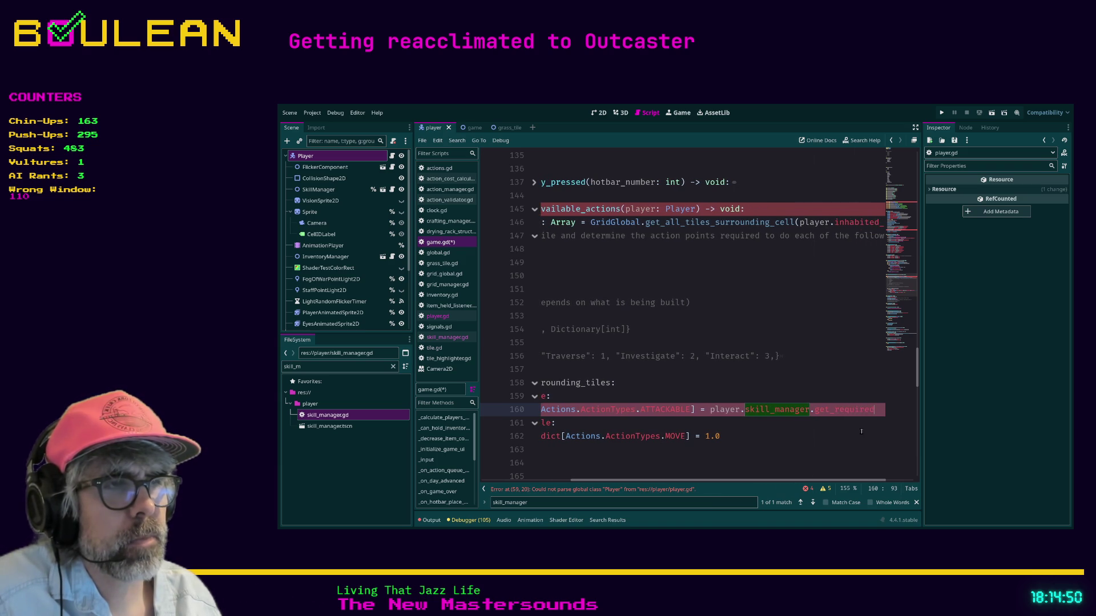
type("_ap")
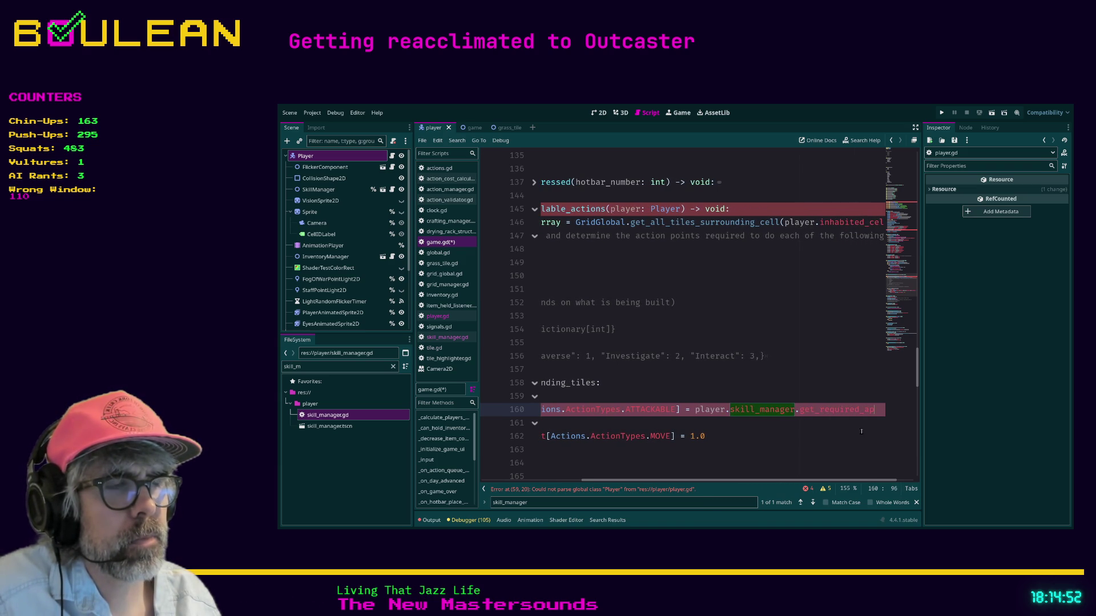
Search player.gd for 'required'
left_click(437, 315)
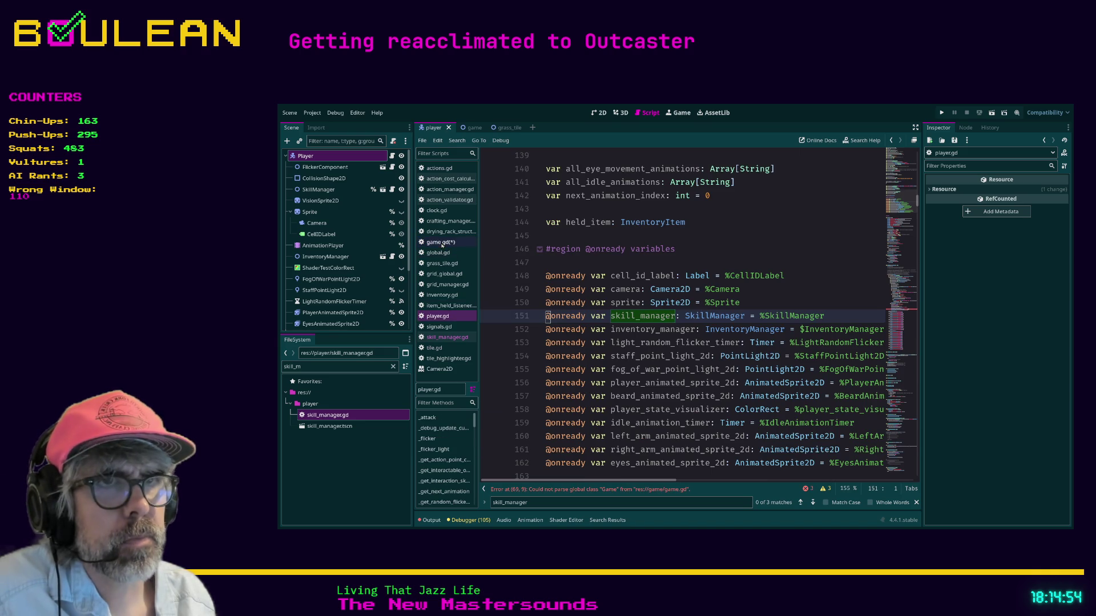
key("ctrl+f")
type("required_ap")
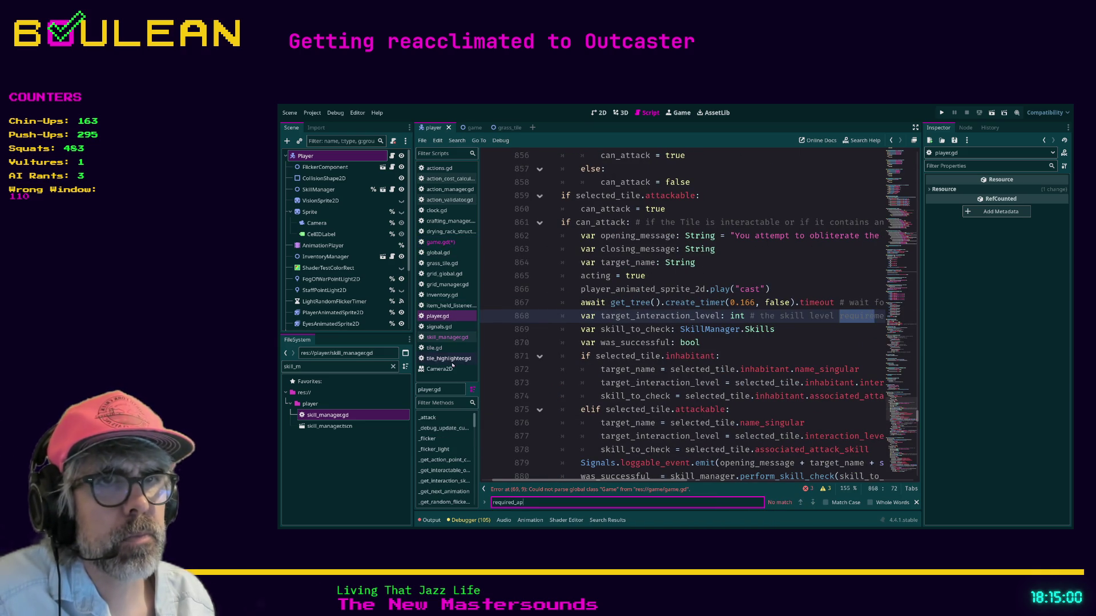
Review get_required_ap in skill_manager.gd and player.gd line 869, then return to game.gd
left_click(448, 338)
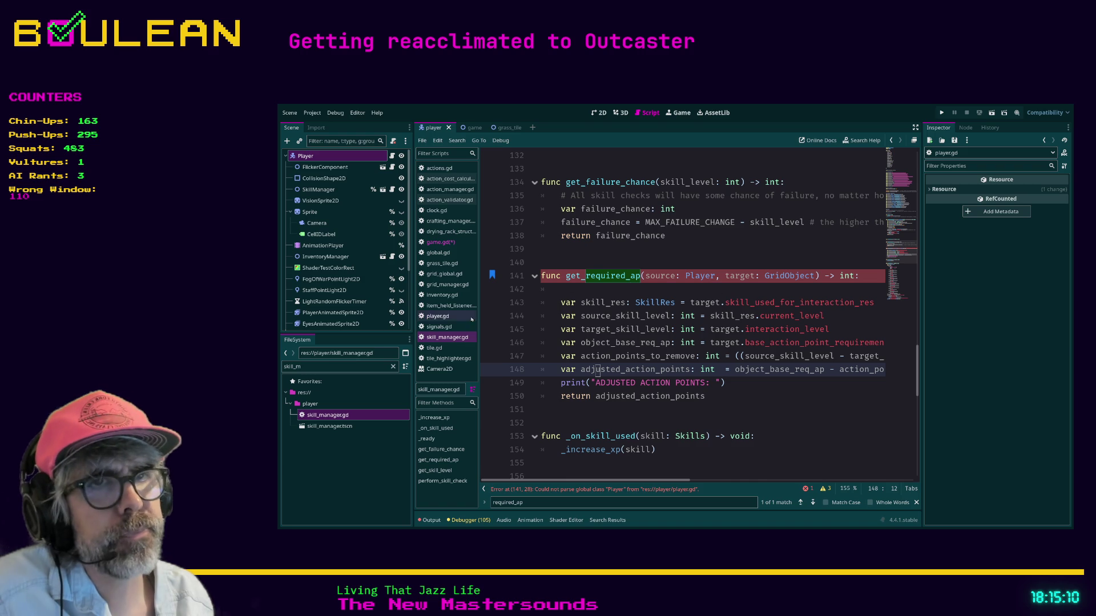
left_click(452, 323)
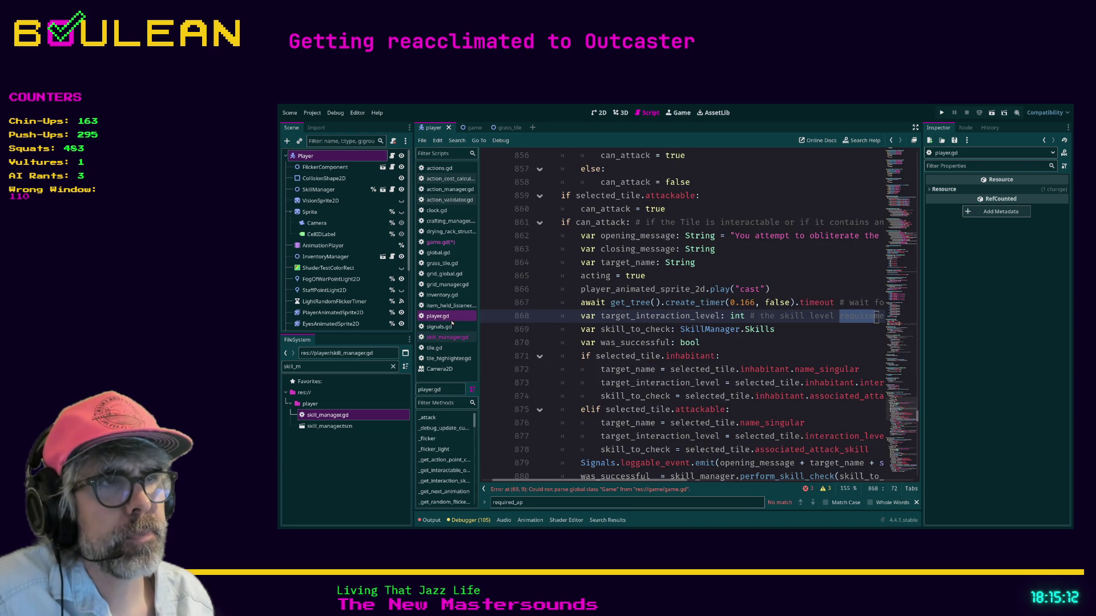
left_click(561, 327)
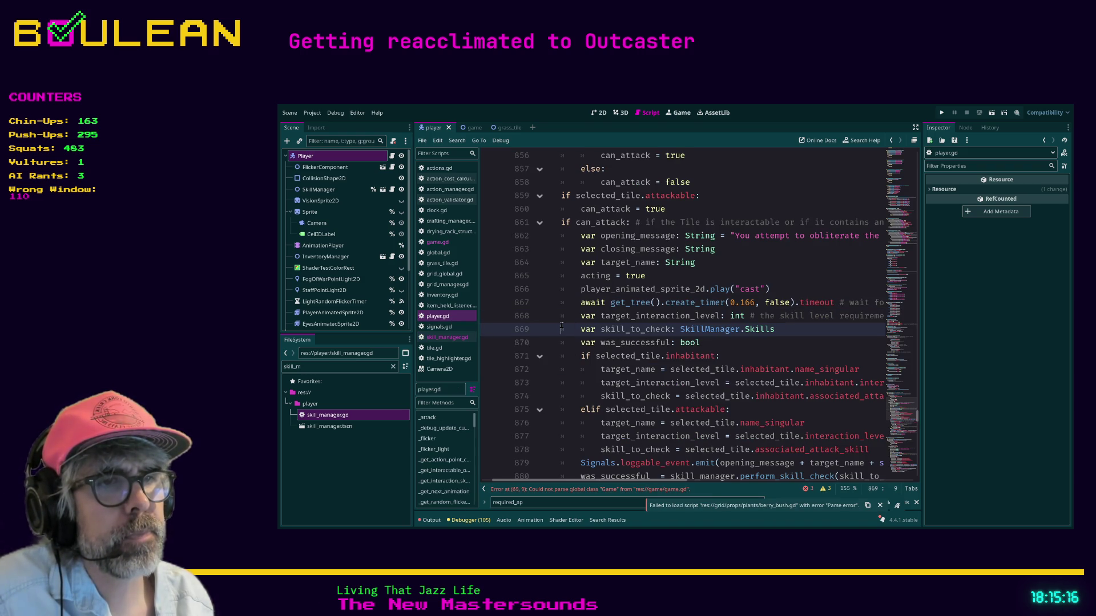
left_click(437, 242)
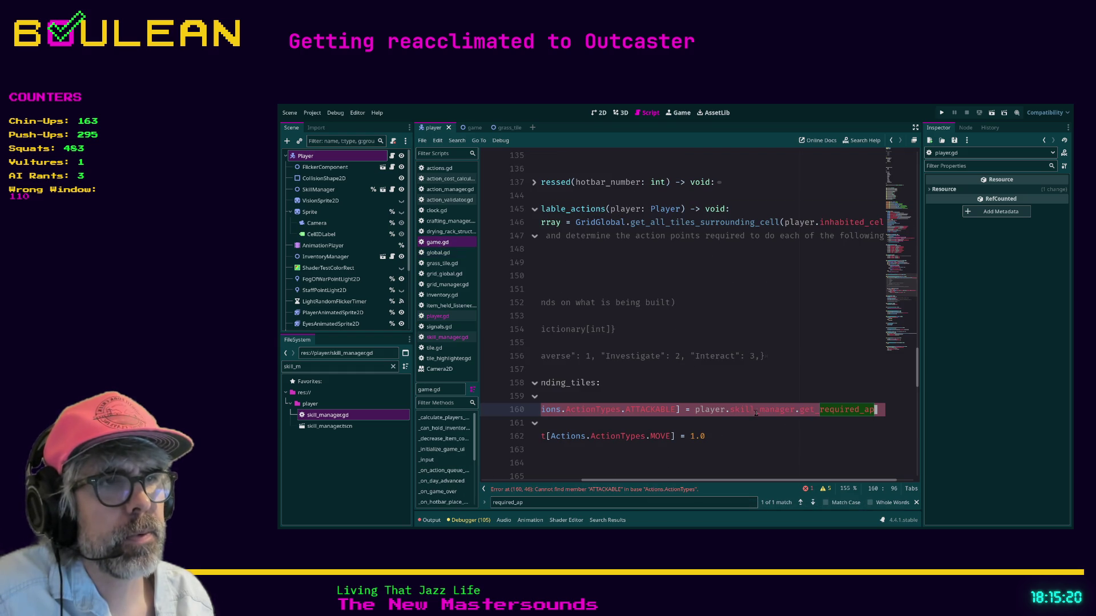
Comment out the failing AP cost line and add pass under the 'if tile.attackable' check
left_click(702, 411)
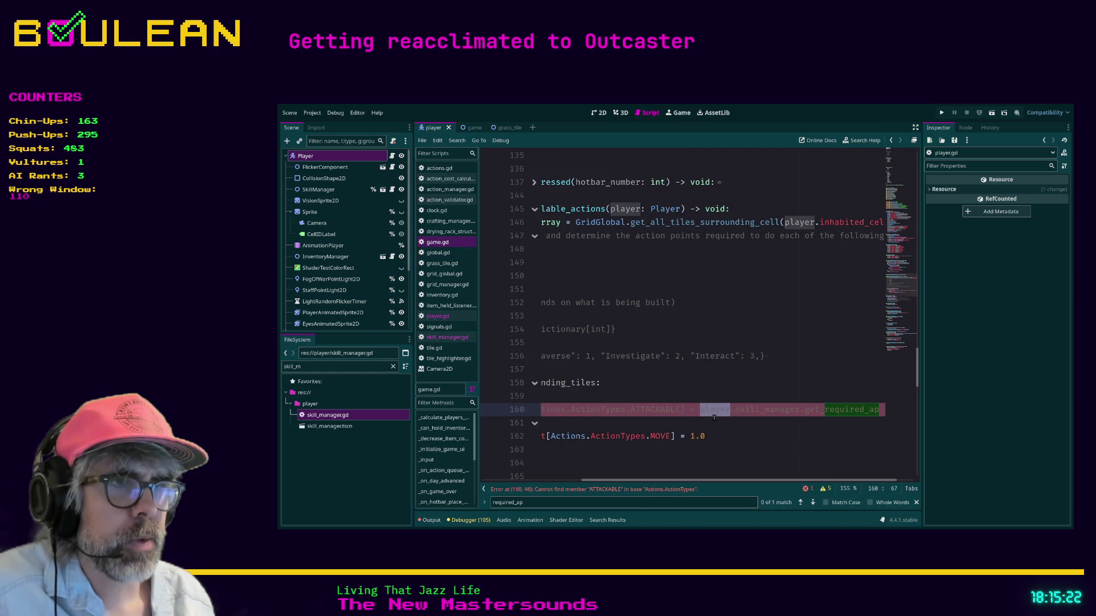
key("ctrl+z")
key("Left")
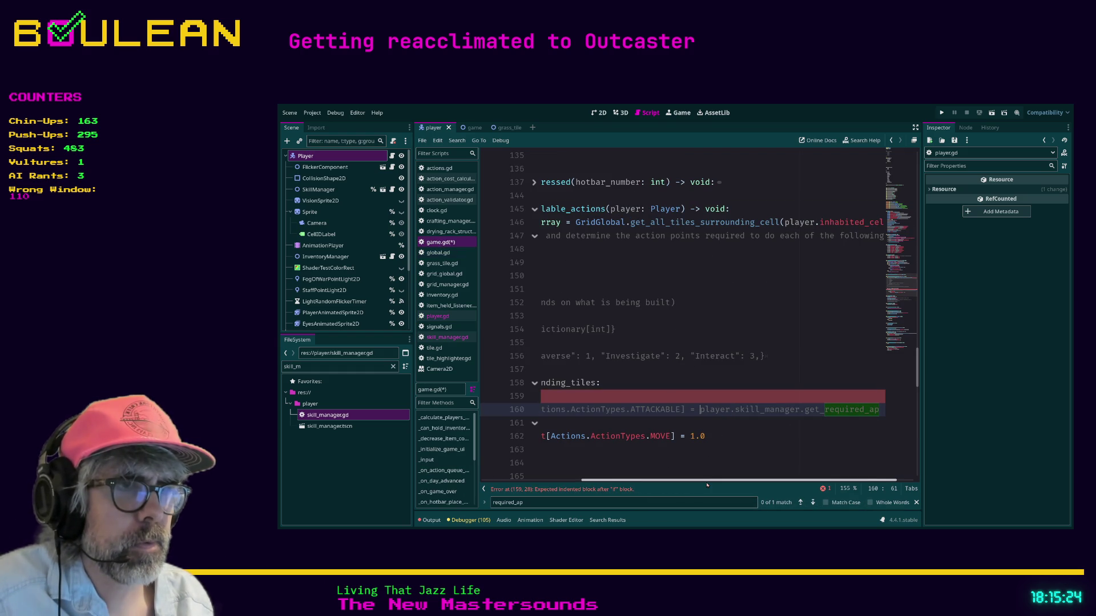
left_click_drag(705, 481, 651, 488)
scroll(585, 418, "left", 3)
left_click(601, 409)
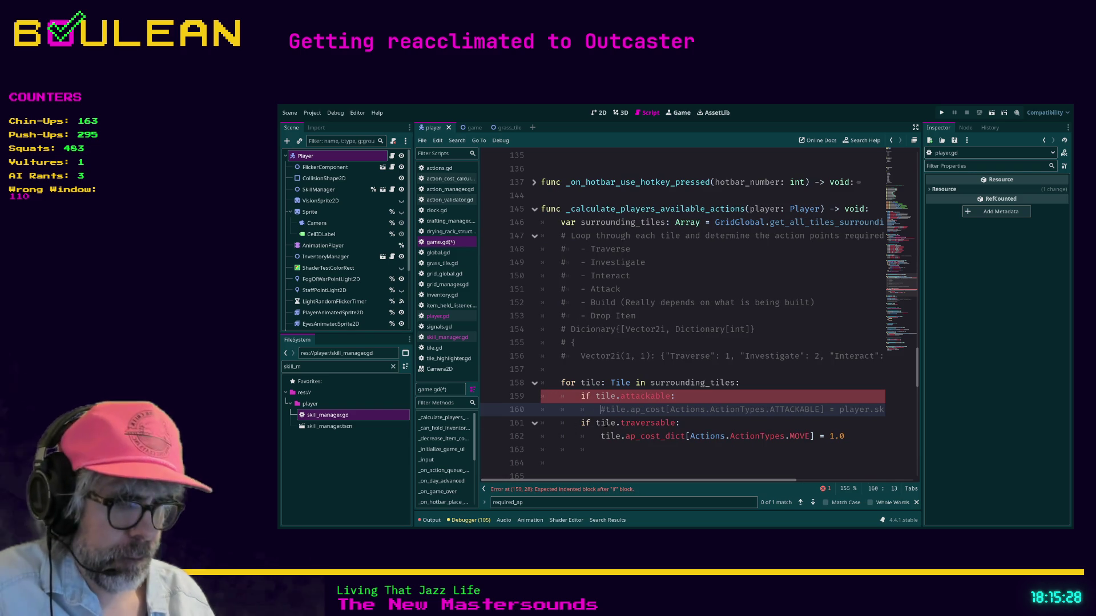
key("Return")
type("pass")
key("Return")
key("Up")
key("Up")
key("ctrl+shift+k")
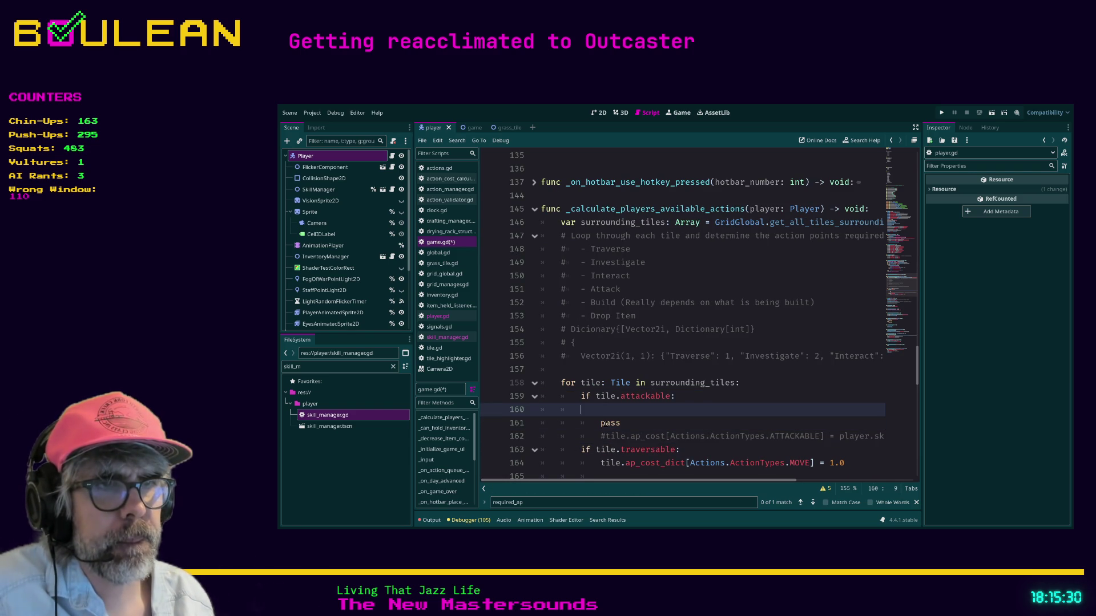
key("Up")
key("End")
key("Down")
key("Down")
Uncomment line 161 and rewrite it as player.skill_manager.get_required_ap(player, tile)
key("ctrl+k")
scroll(674, 425, "right", 5)
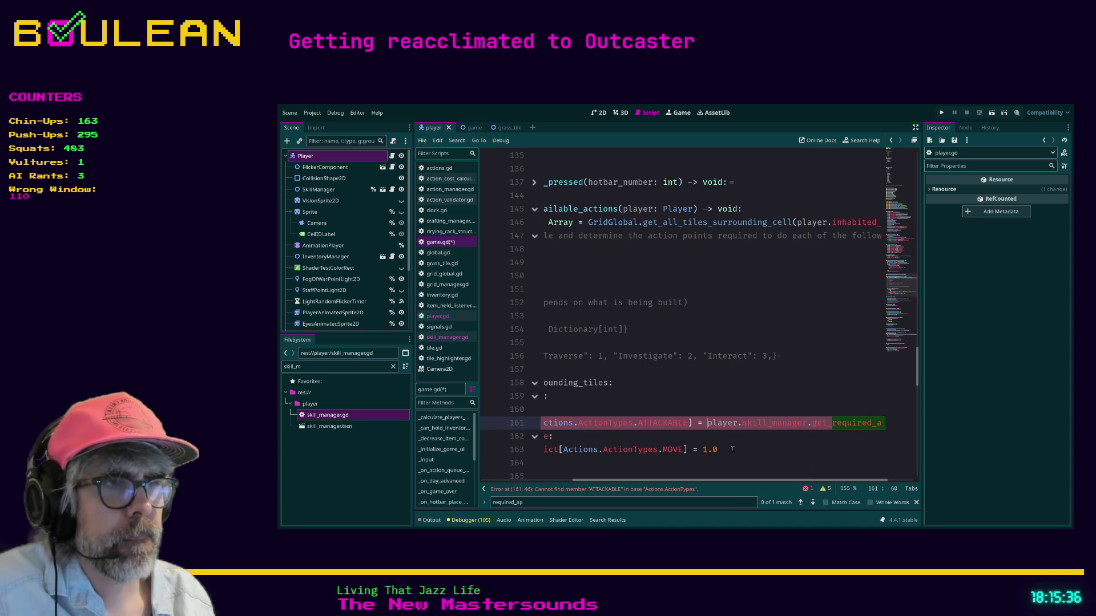
key("shift+End")
key("Delete")
type("player.")
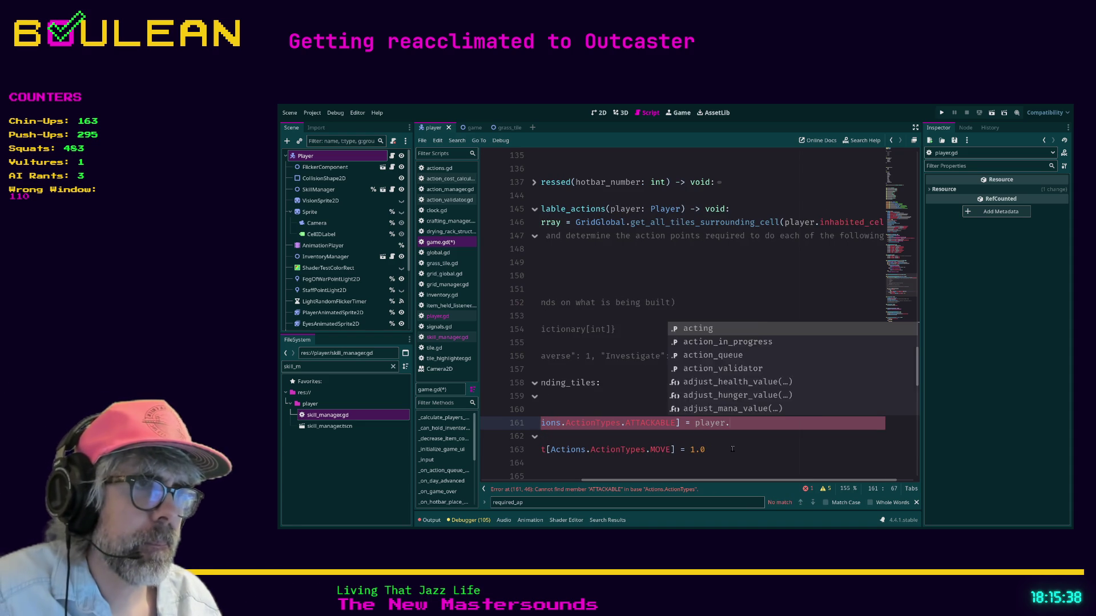
type("sk")
key("Return")
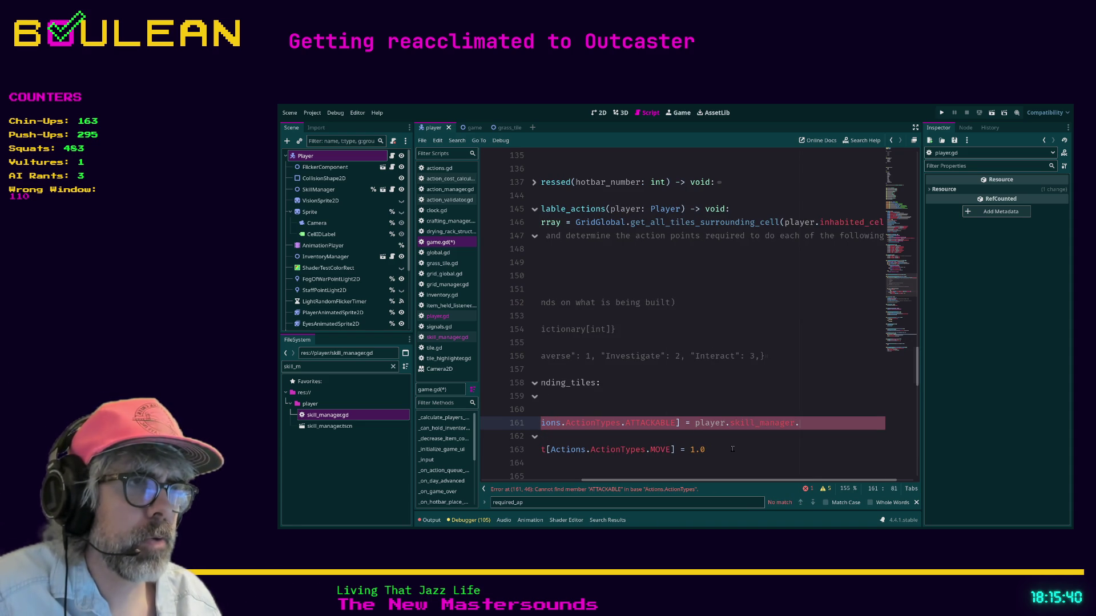
type("get")
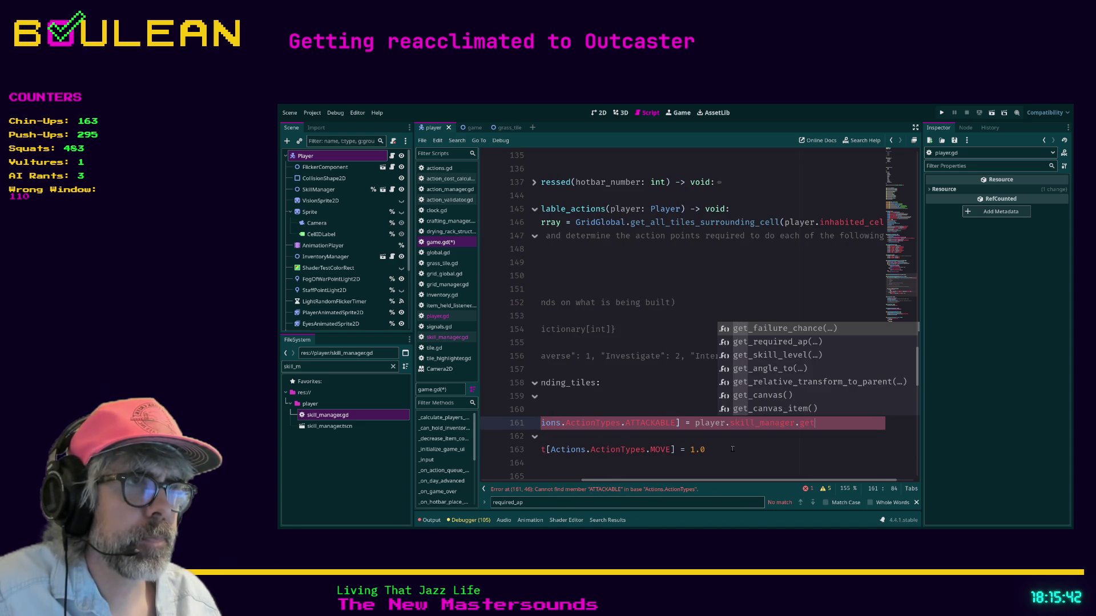
key("Down")
key("Return")
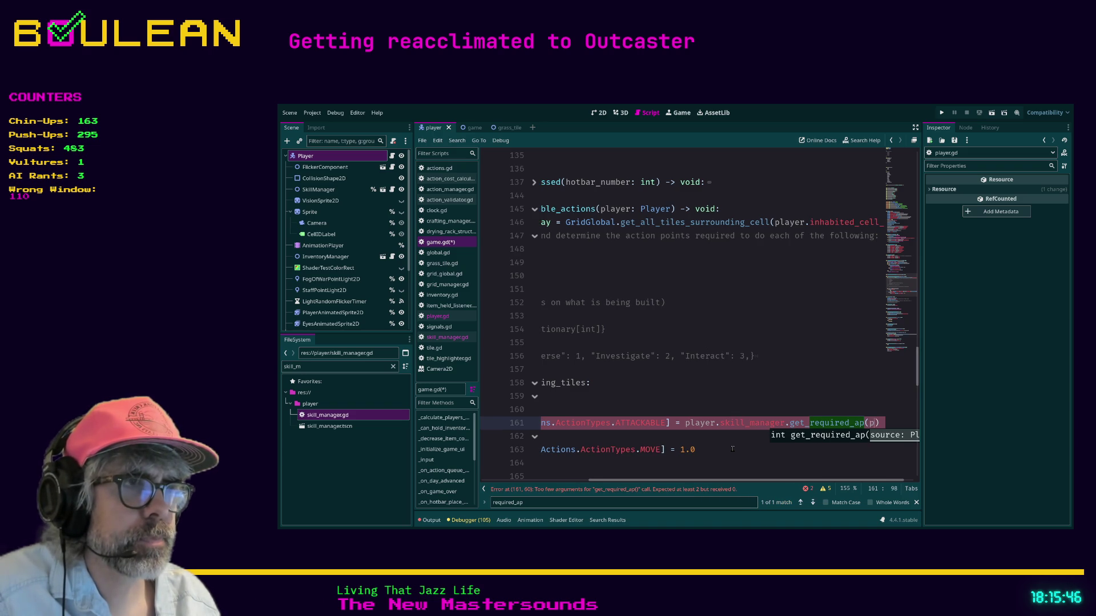
type("player, ")
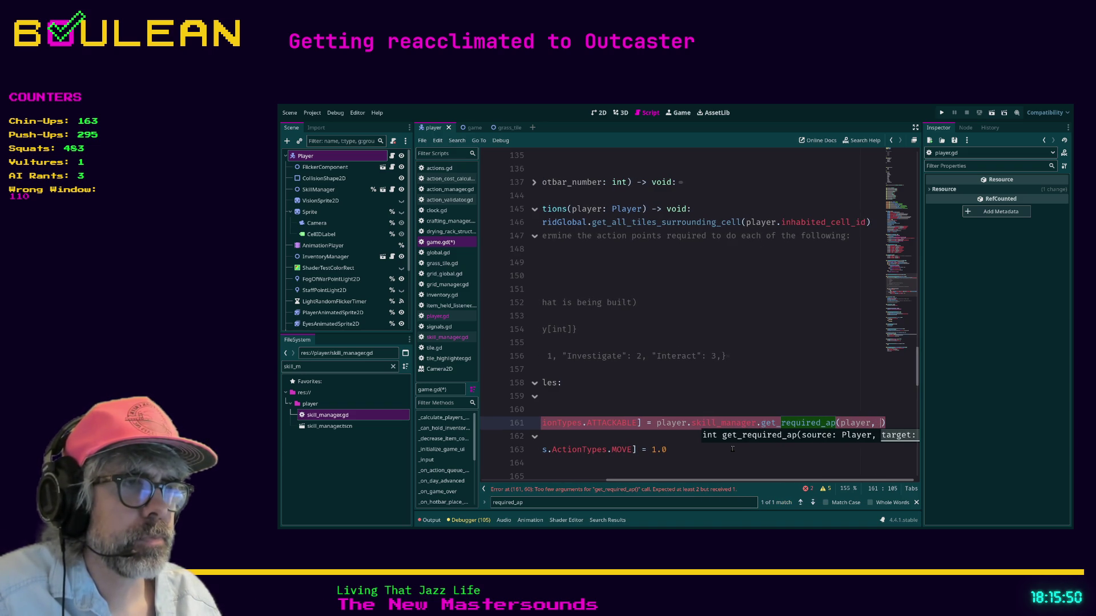
type("tile")
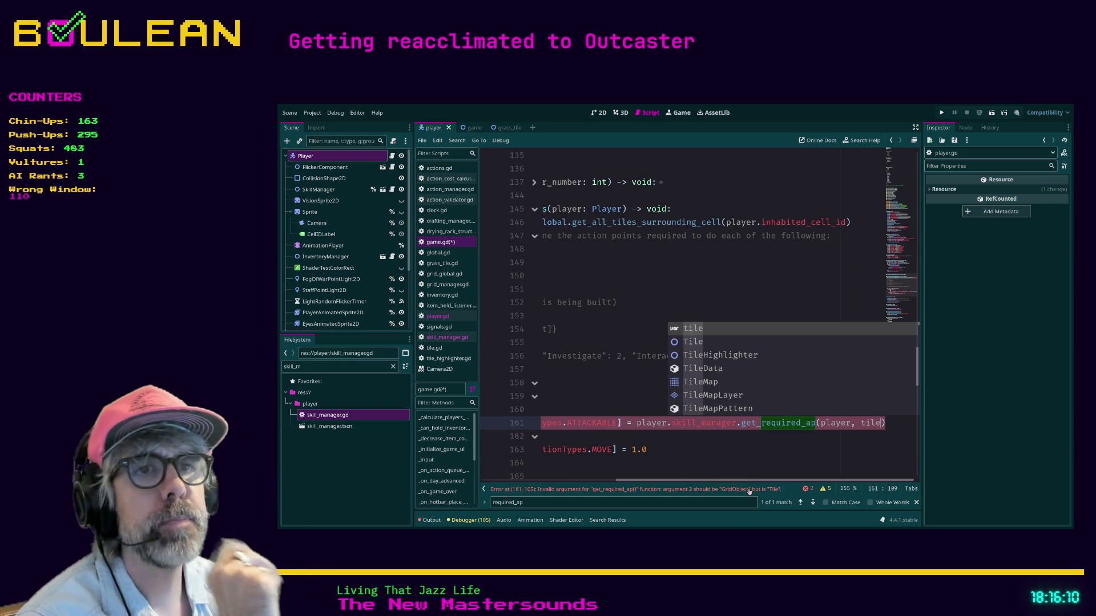
left_click(444, 318)
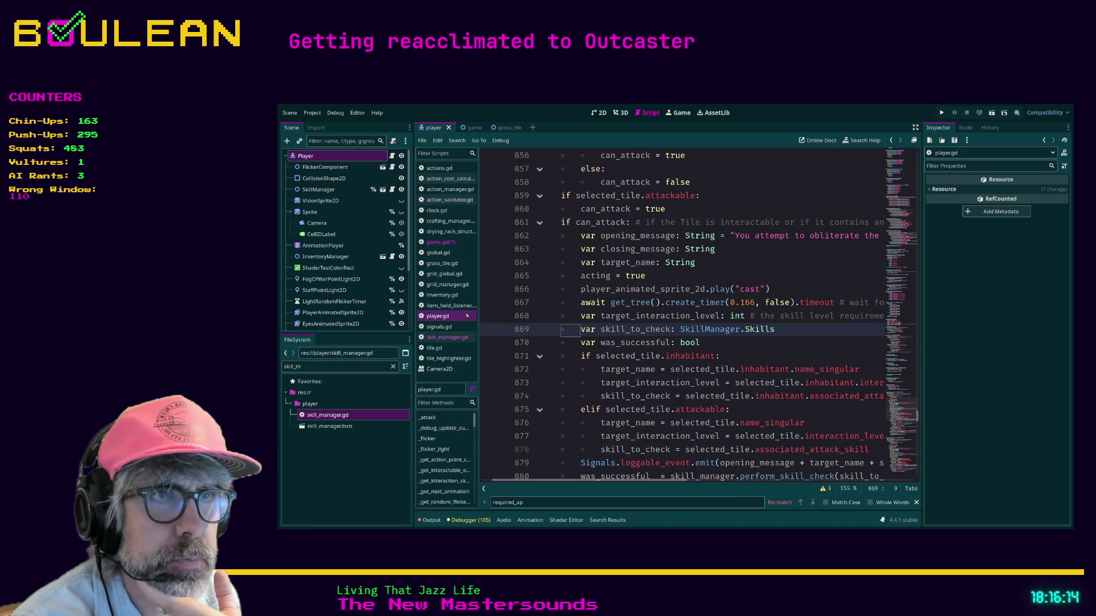
left_click(447, 338)
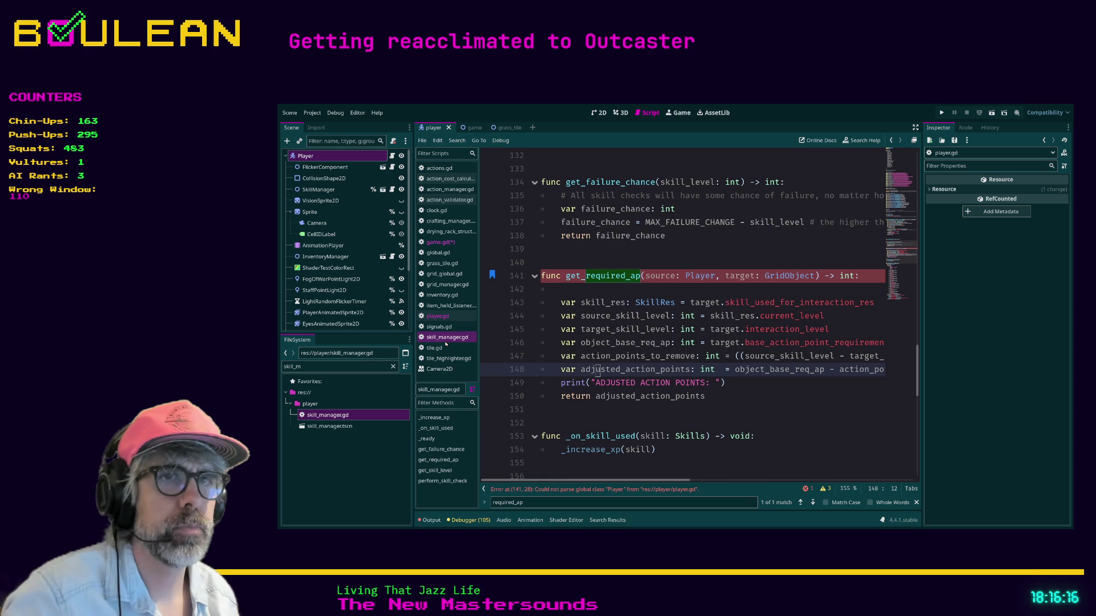
Delete the blank line 142 after the get_required_ap signature in skill_manager.gd
left_click(692, 289)
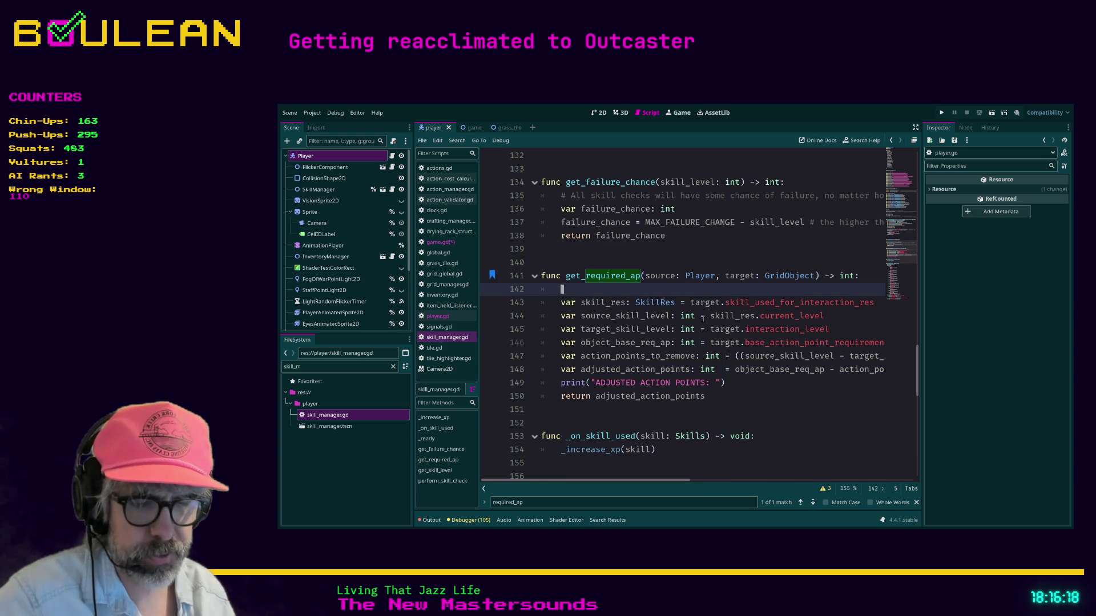
key("BackSpace")
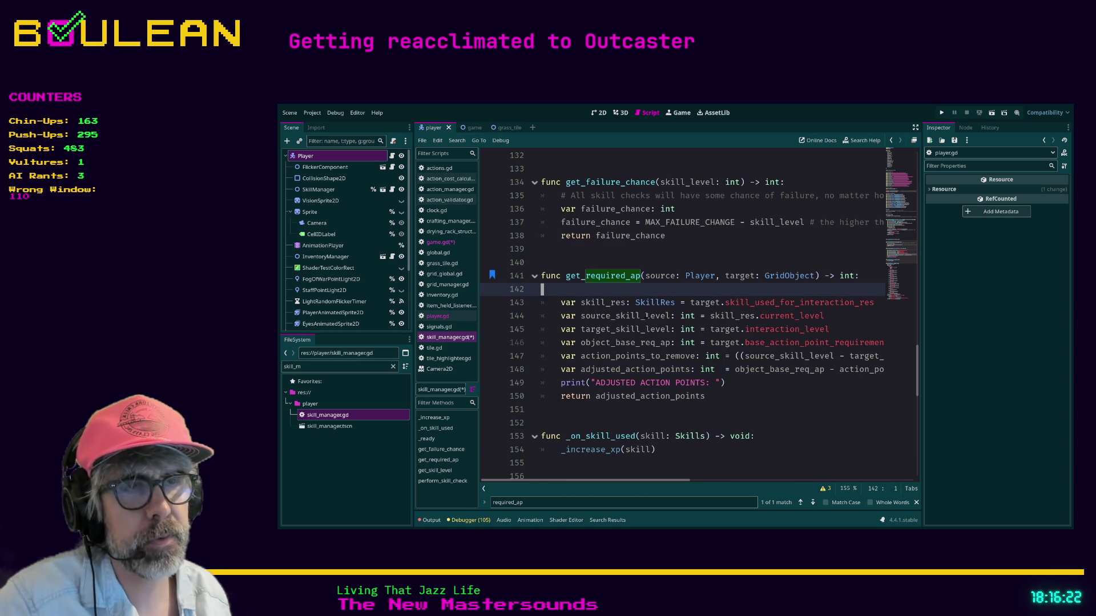
key("BackSpace")
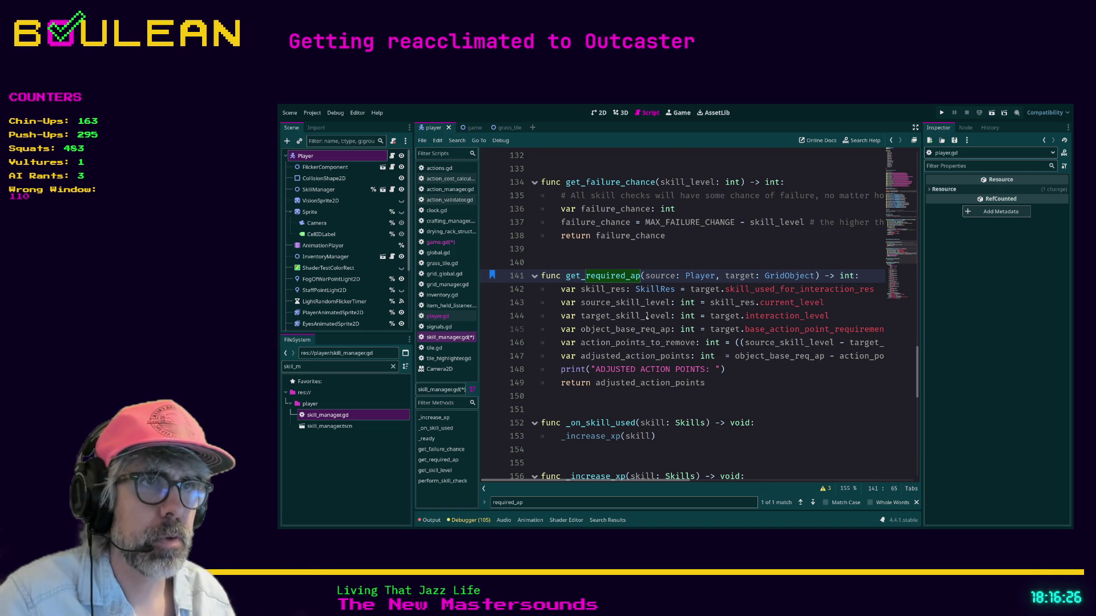
Search all project scripts for get_required_ap, finding 2 matches
key("ctrl+shift+f")
key("Return")
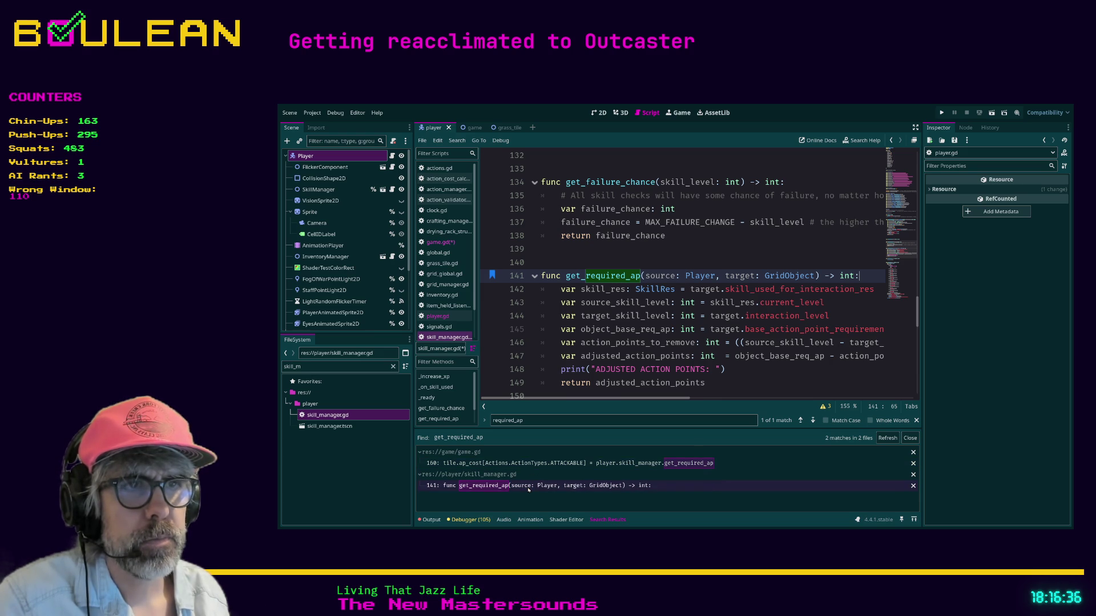
scroll(540, 355, "down", 1)
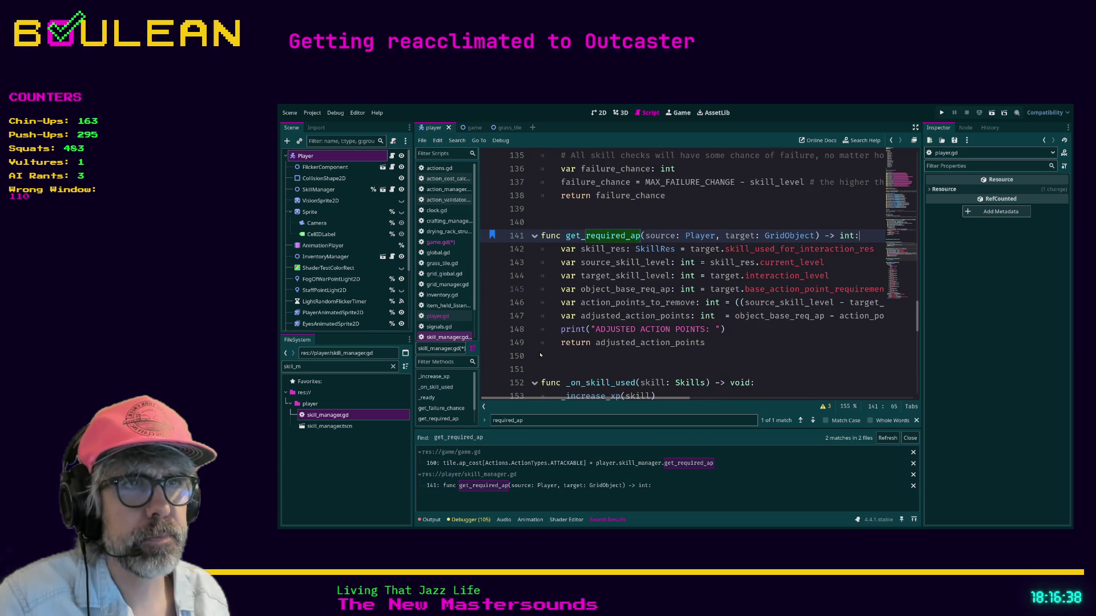
scroll(718, 364, "up", 1)
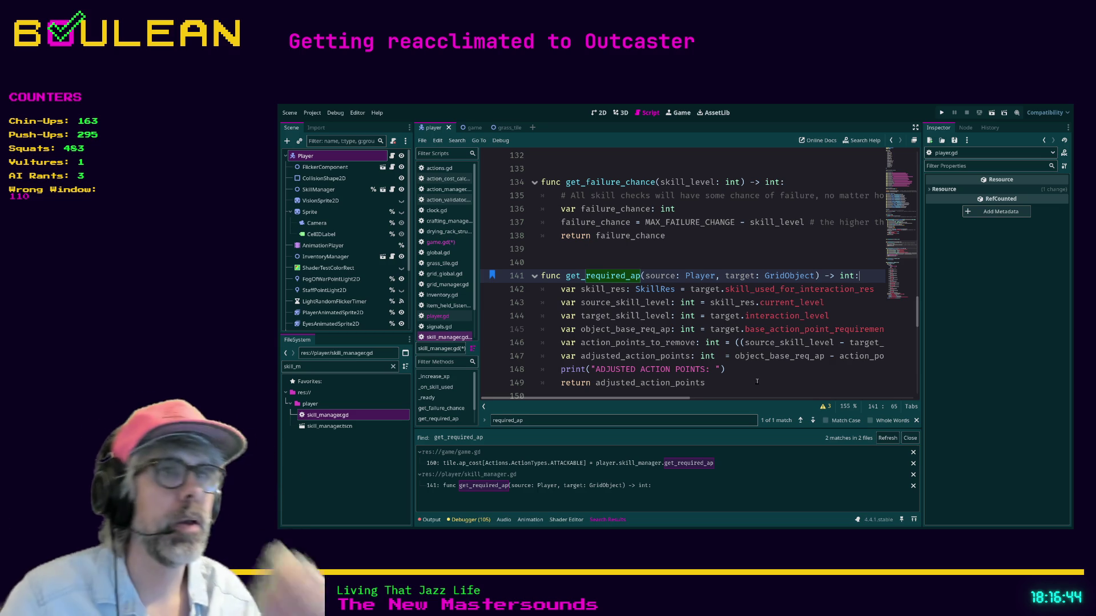
mouse_move(725, 390)
left_mouse_down()
mouse_move(514, 329)
mouse_move(497, 282)
left_mouse_up()
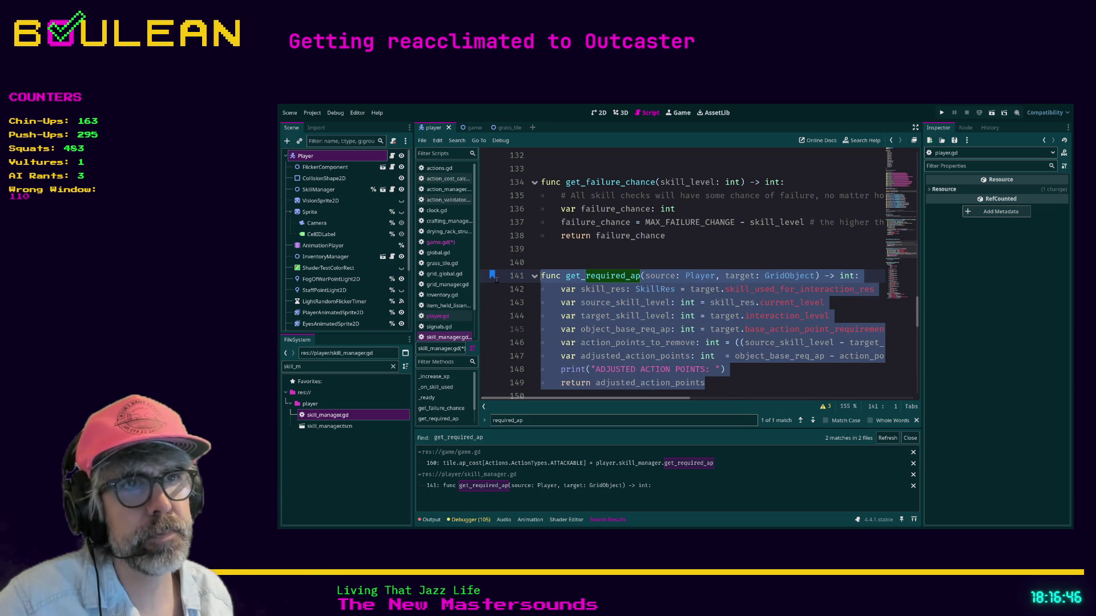
Comment out the whole get_required_ap function in skill_manager.gd
key("ctrl+k")
scroll(631, 343, "down", 2)
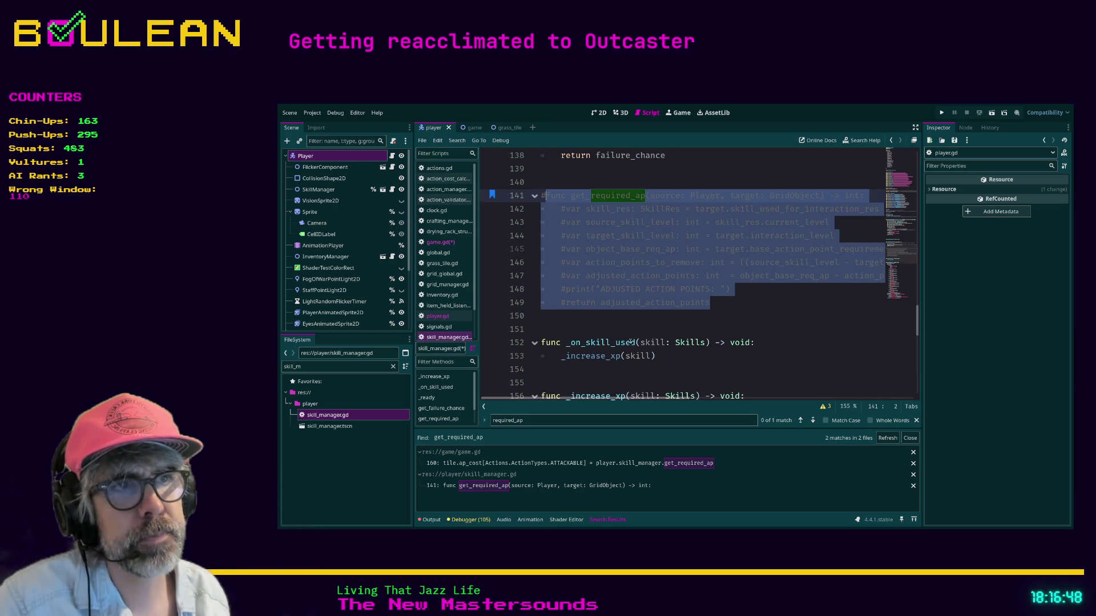
left_click(649, 315)
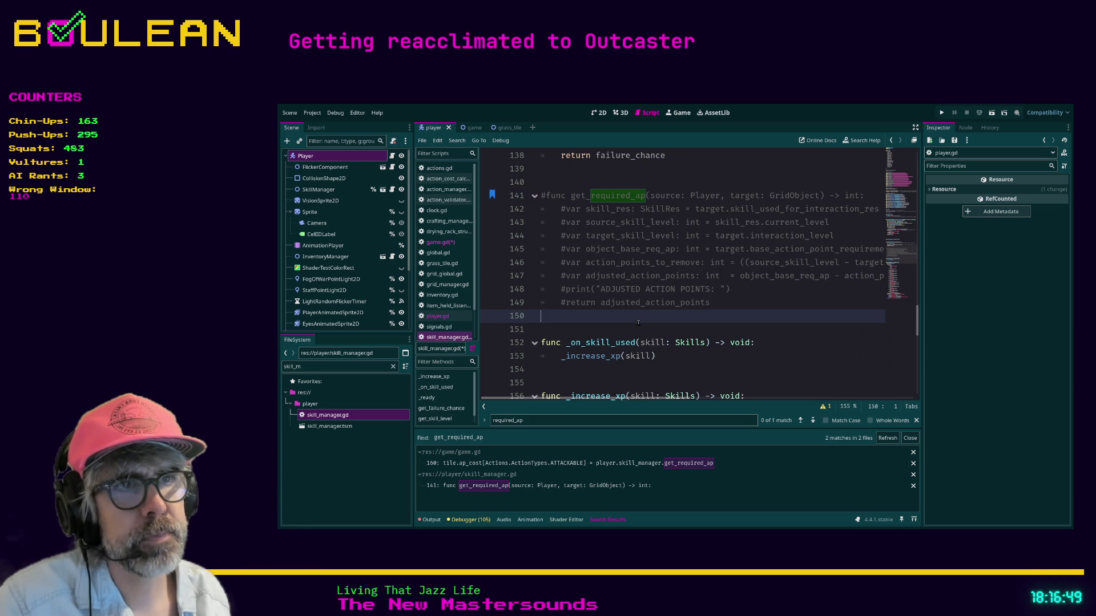
Comment out the get_required_ap call on game.gd line 161 and save the scripts
left_click(432, 244)
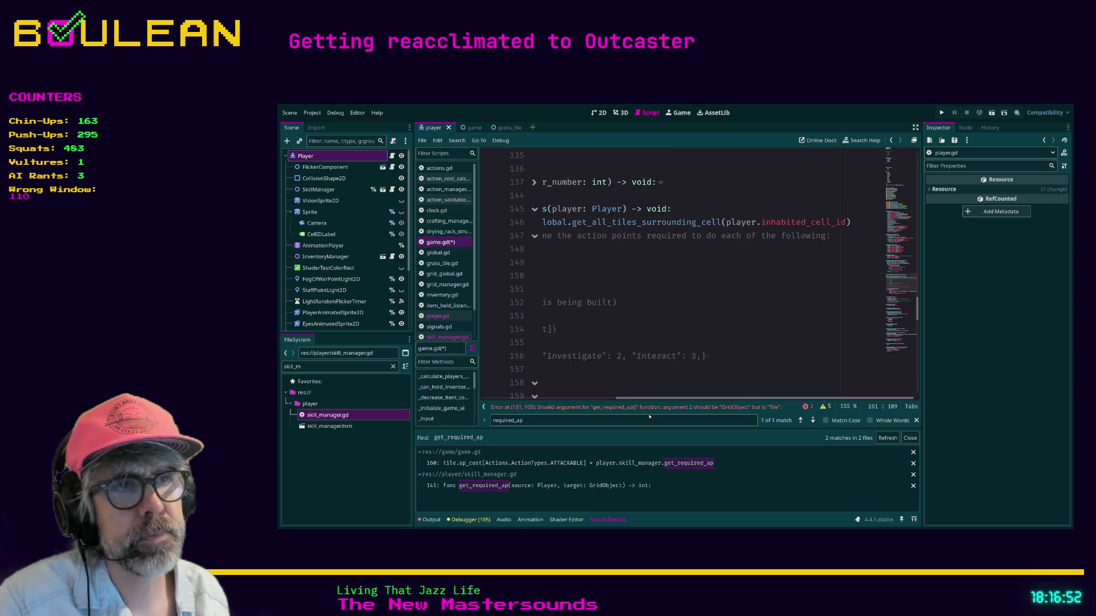
scroll(628, 398, "left", 5)
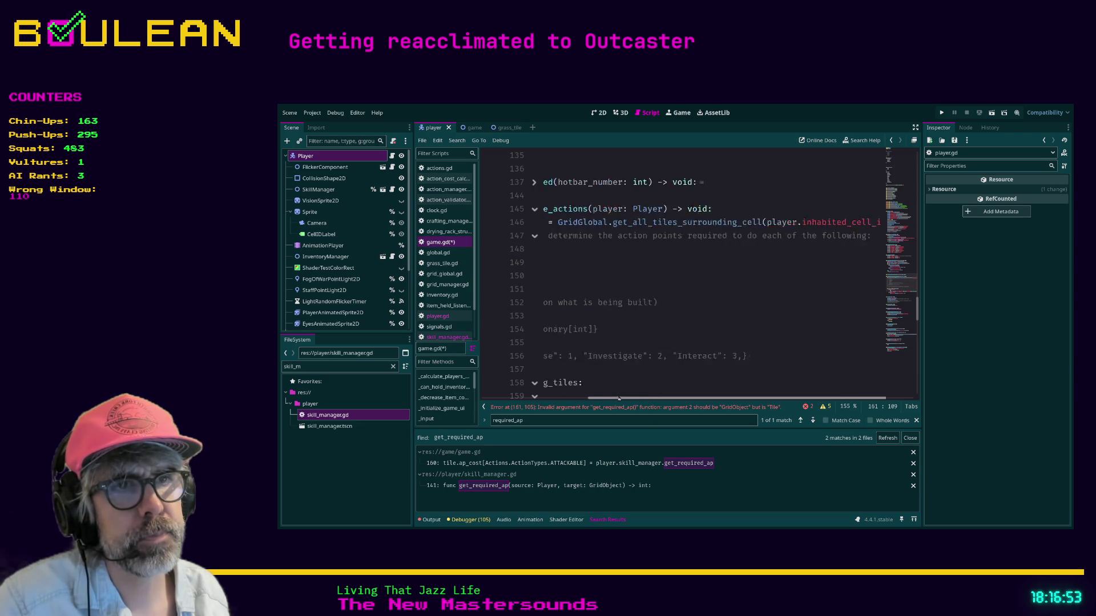
left_click(562, 408)
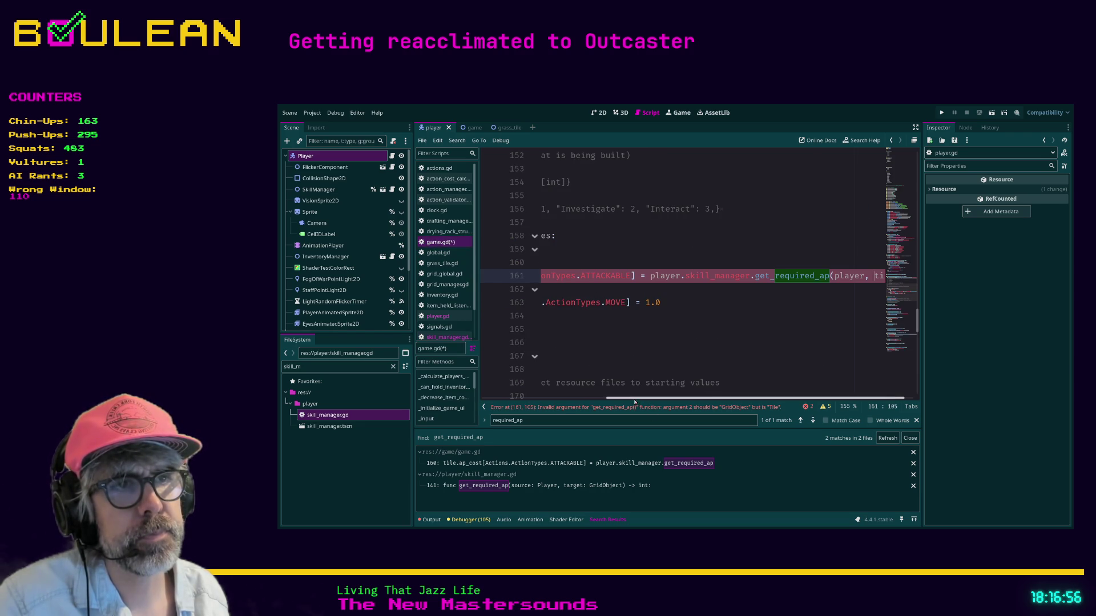
key("Home")
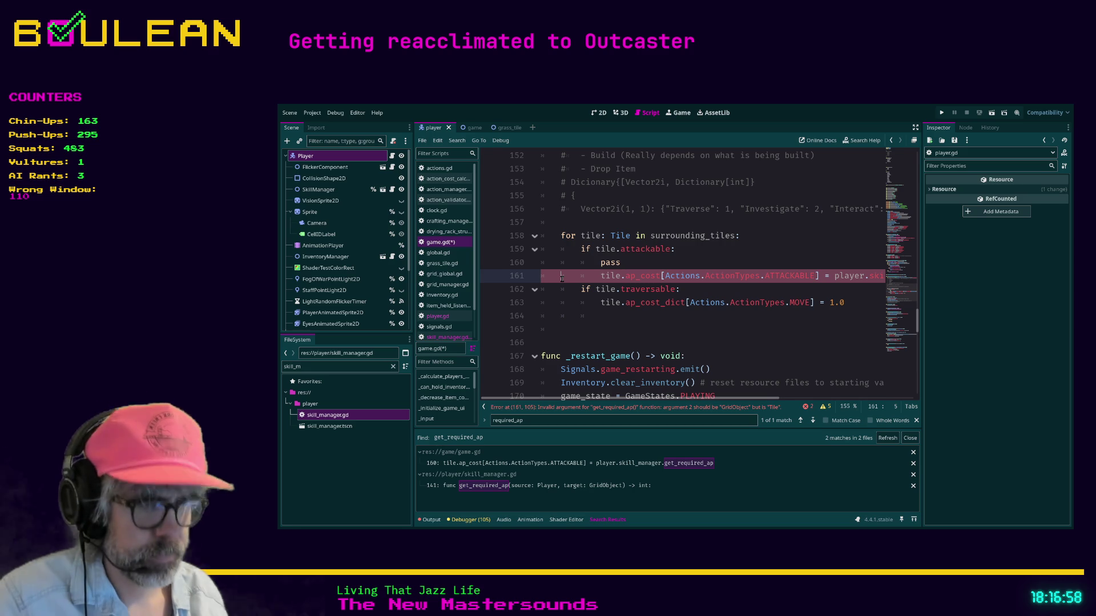
key("ctrl+k")
key("ctrl+s")
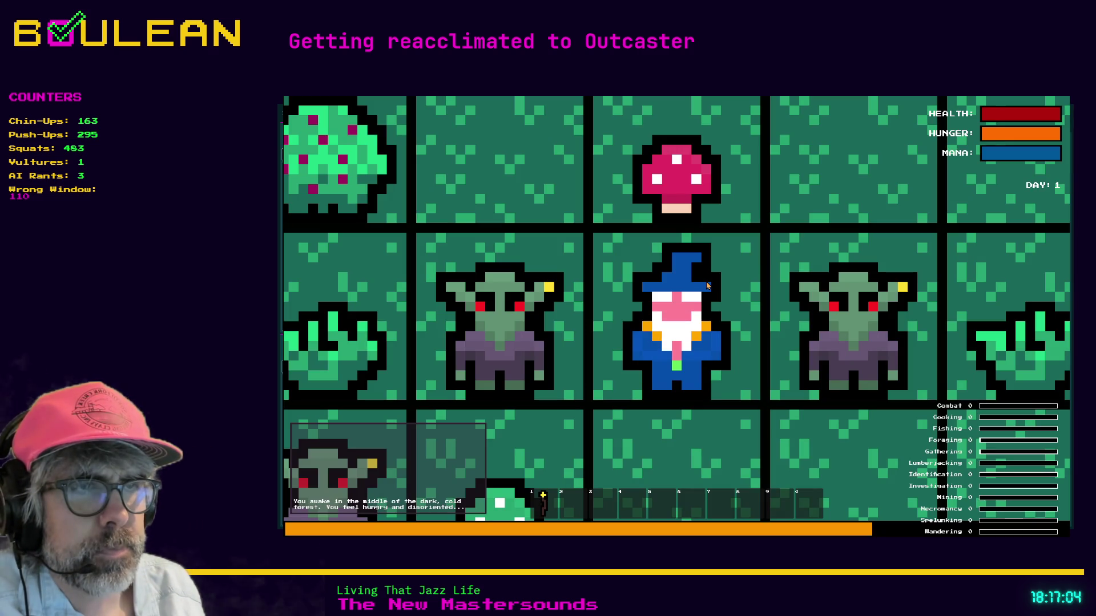
Move the wizard down, kill the adjacent goblin, then stop the game with F8
scroll(707, 286, "down", 3)
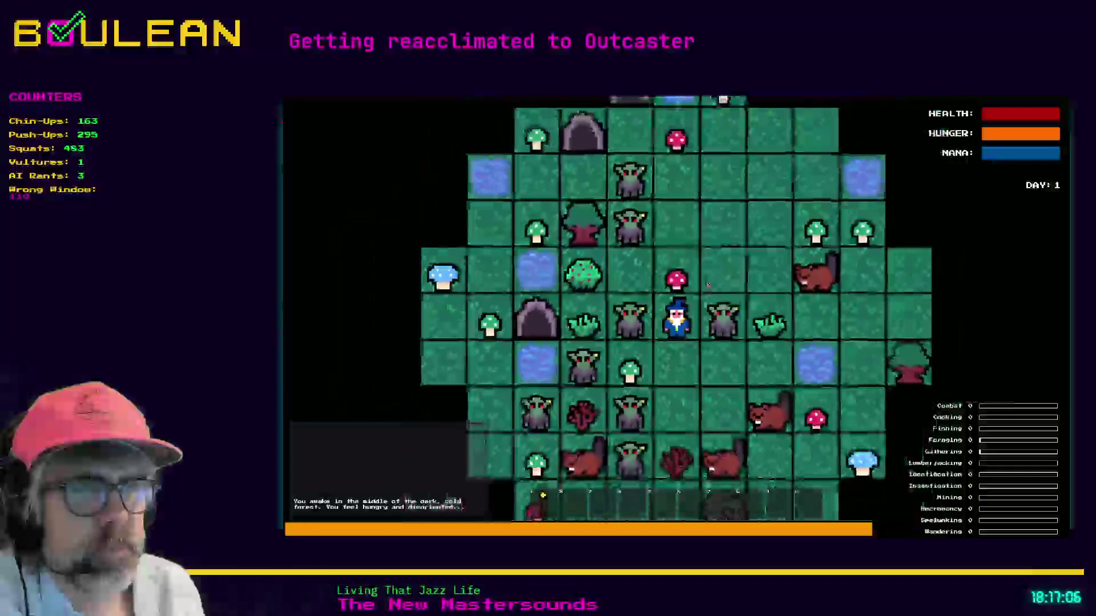
key("s")
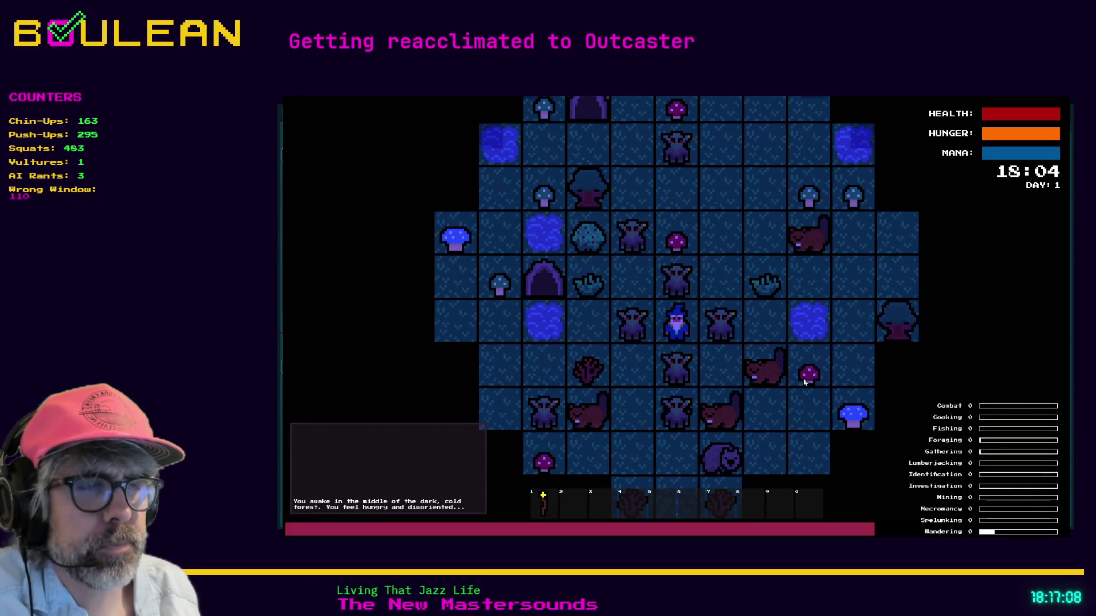
key("d")
key("d")
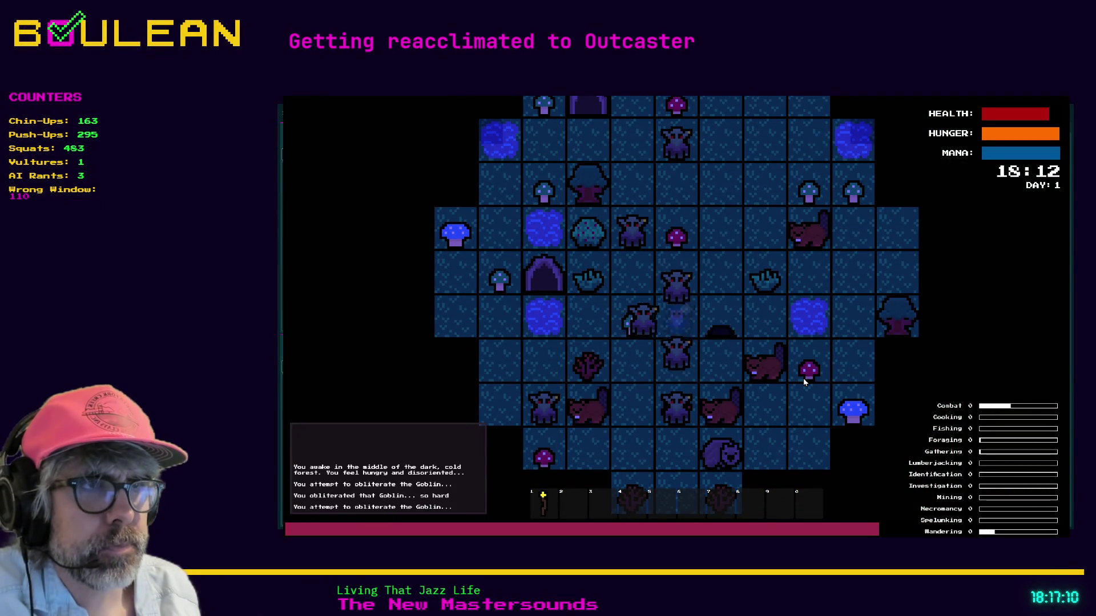
key("F8")
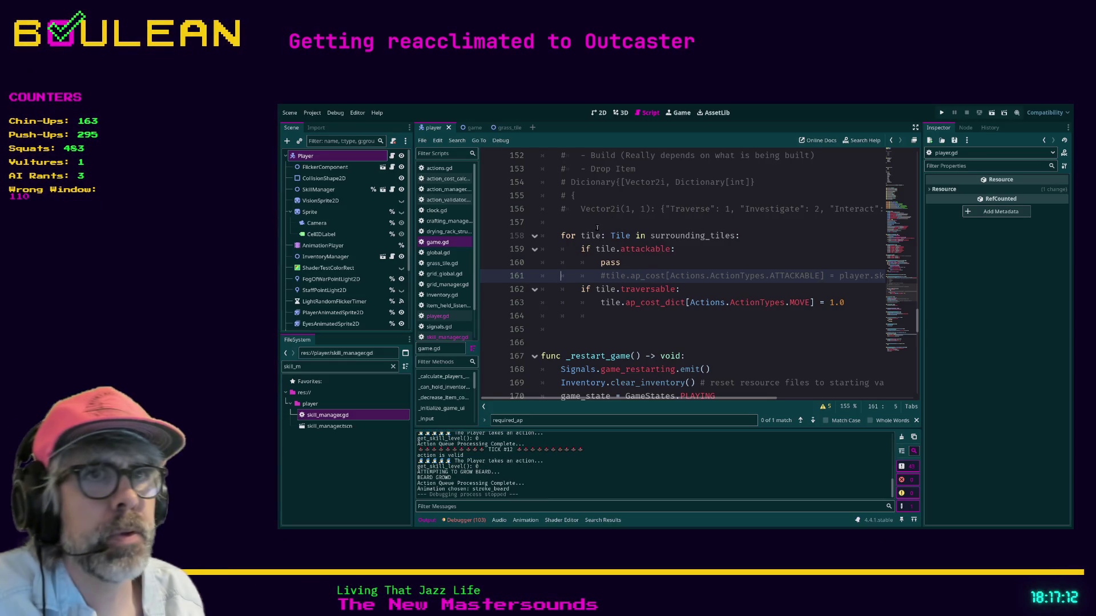
left_click(447, 337)
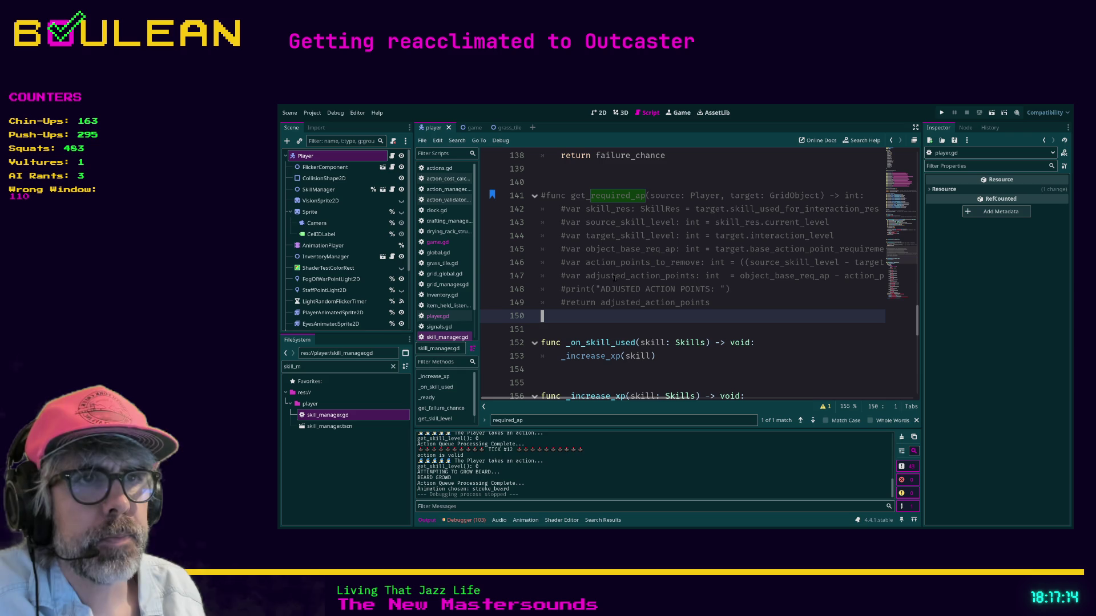
Below line 150, write get_required_ap(source: Player, tile: Tile, action: Actions.ActionTypes) -> float with pass body
key("ctrl+space")
key("Escape")
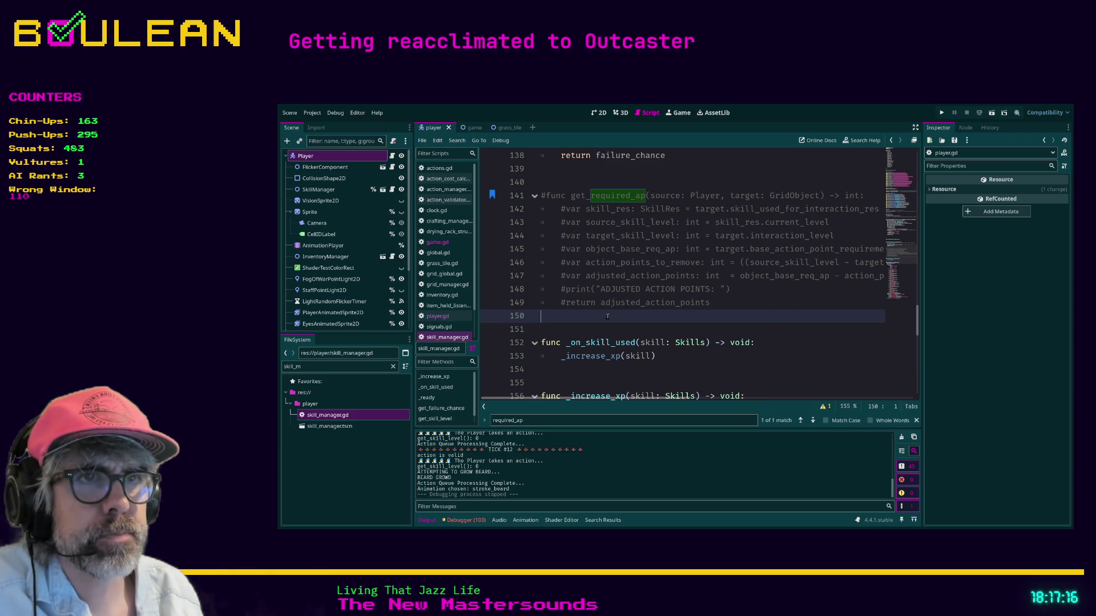
key("Return")
type("fun g")
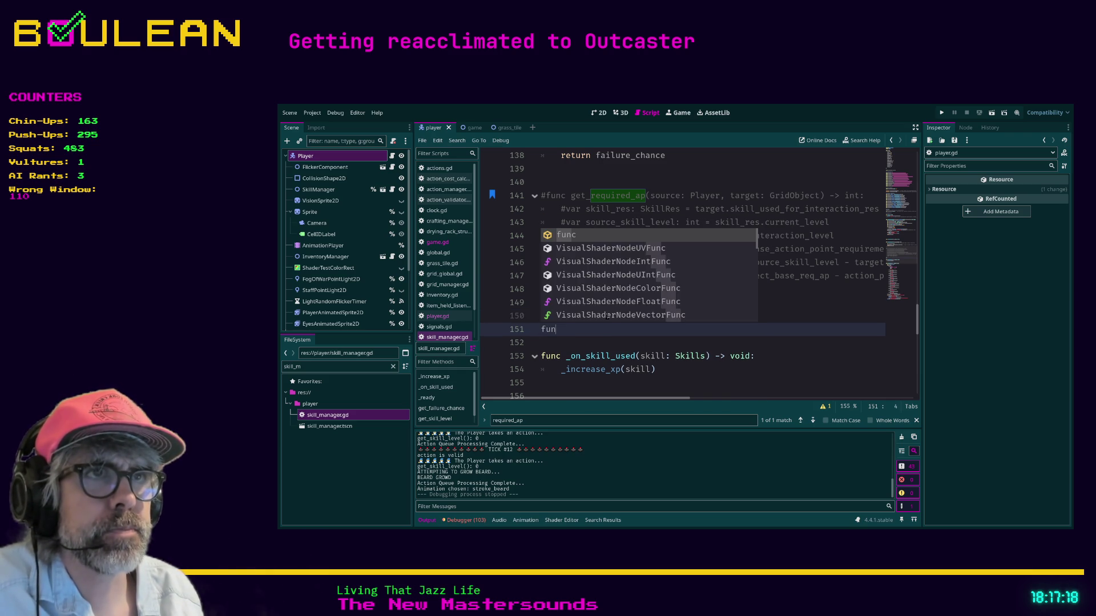
type("et_required_ap")
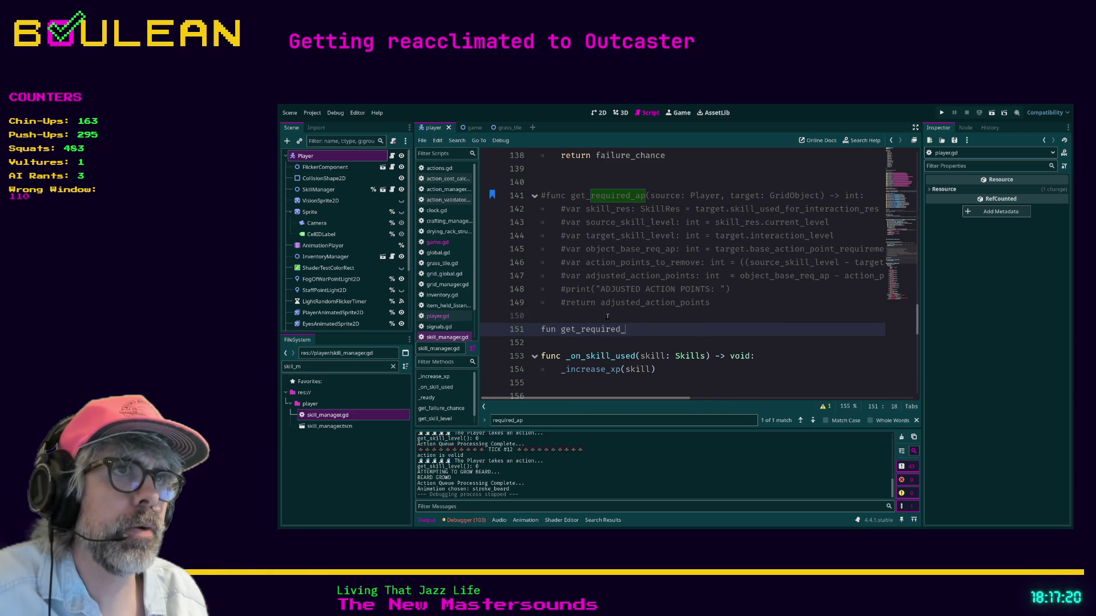
type("(source: Pla")
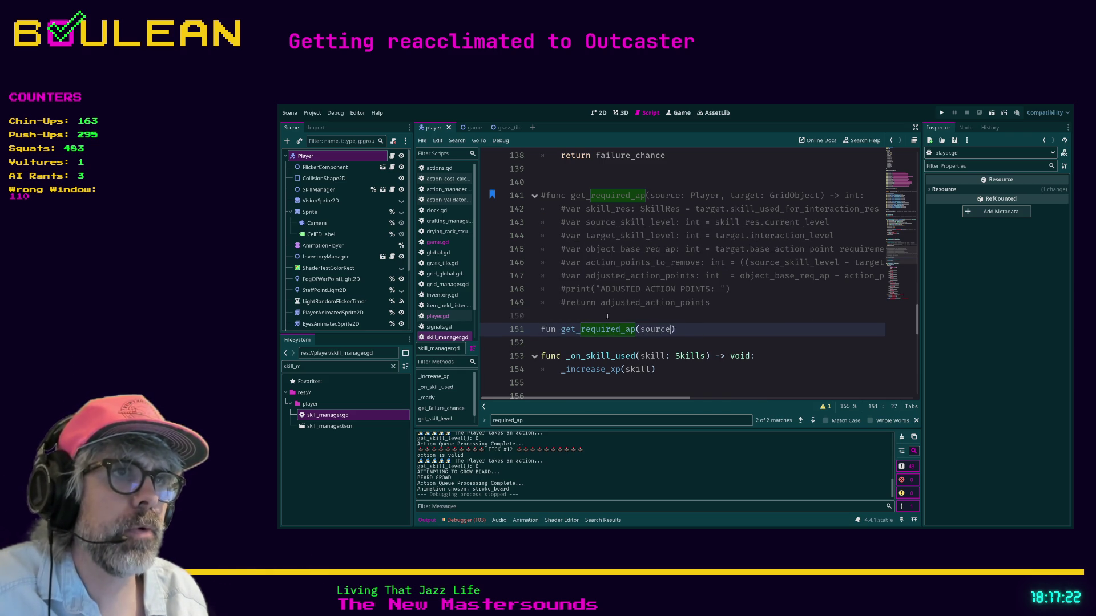
type("yer, ")
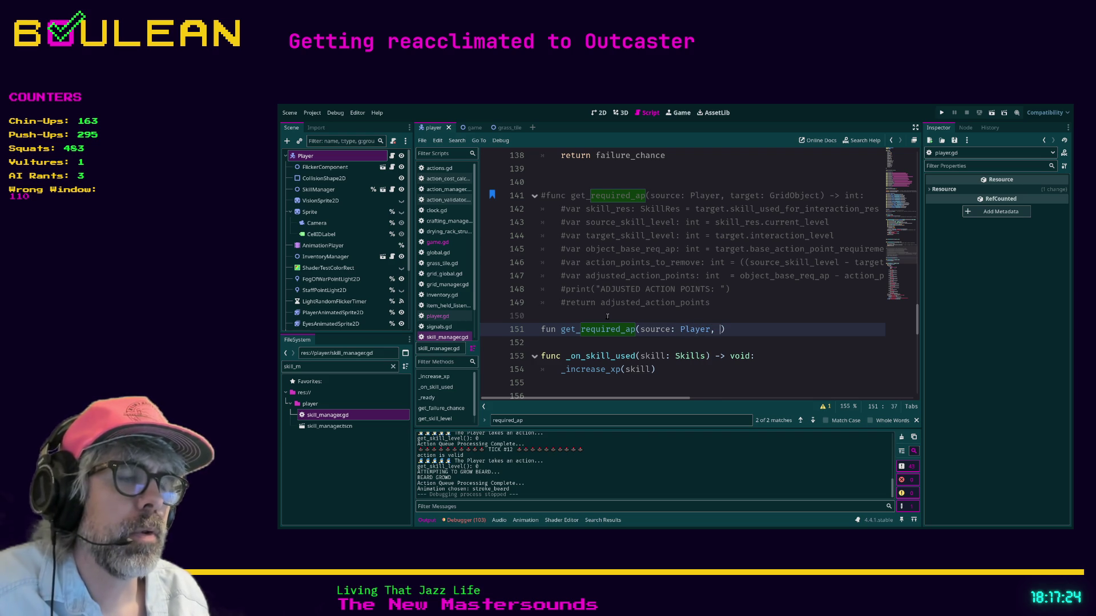
type("tile: Tile,")
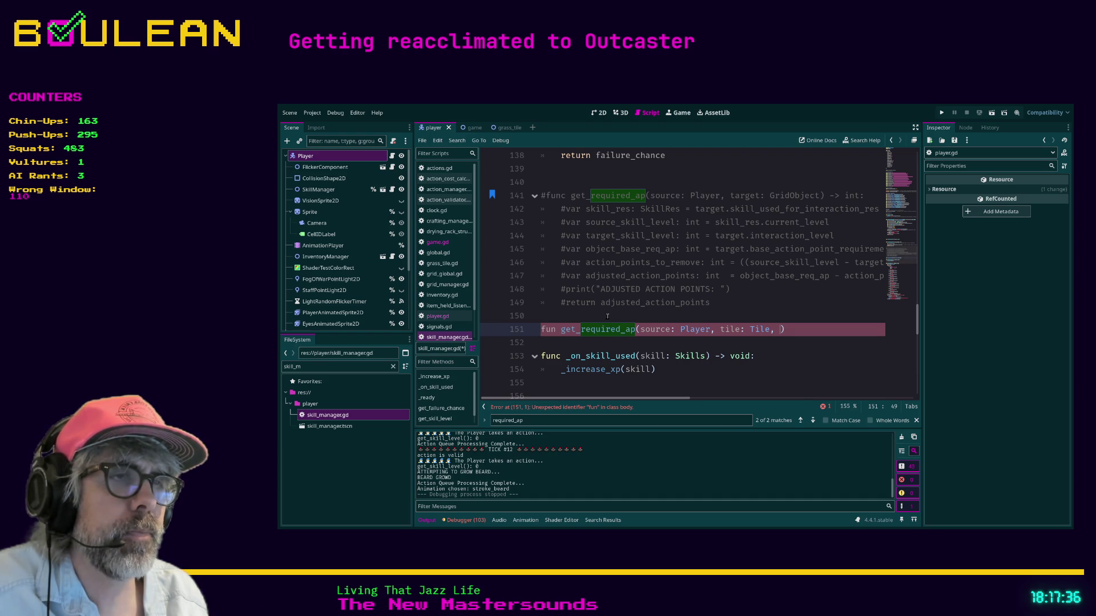
type("action: Ac")
type("tions")
type(".ActionT")
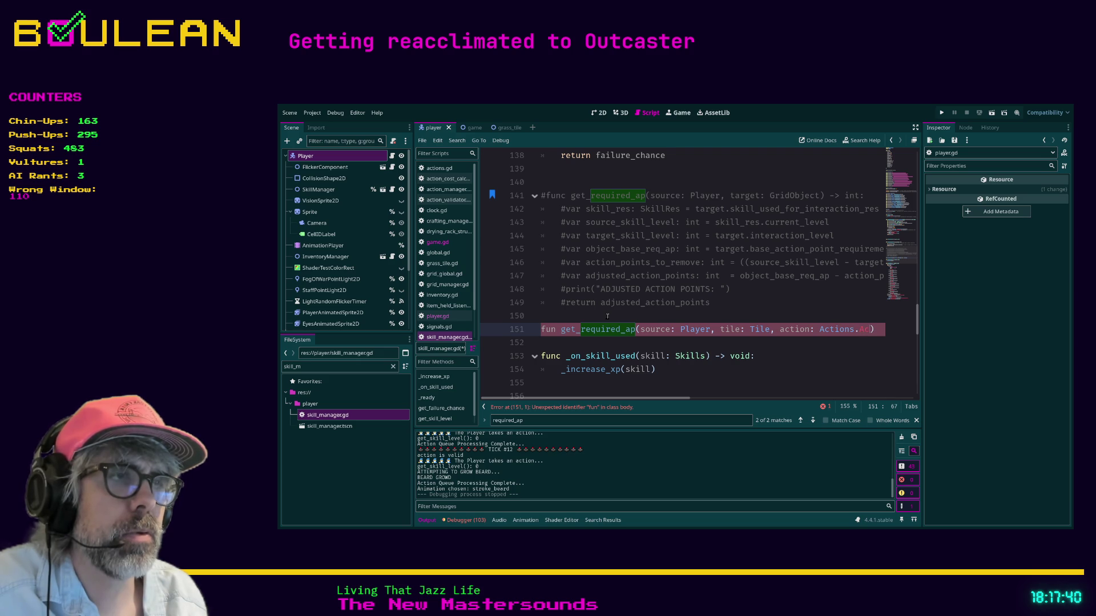
type("ypes")
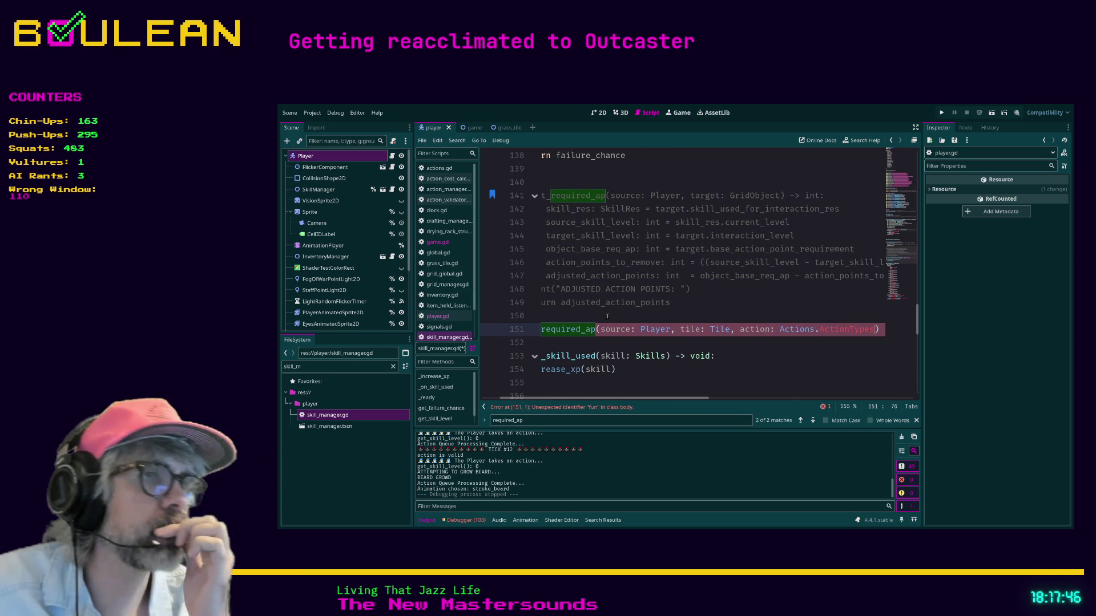
type(")")
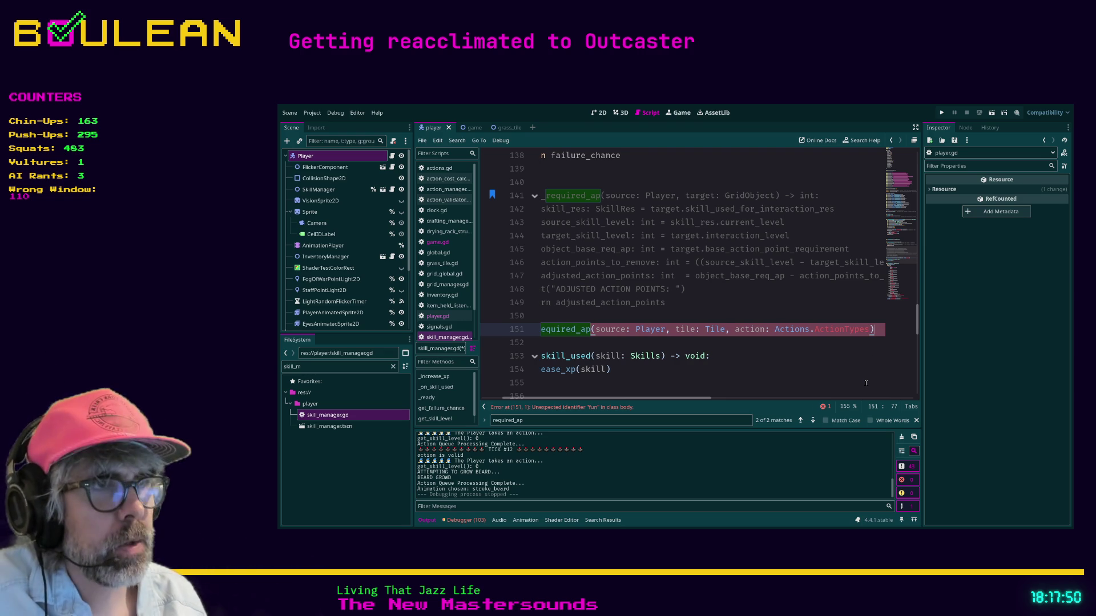
type(" -> f")
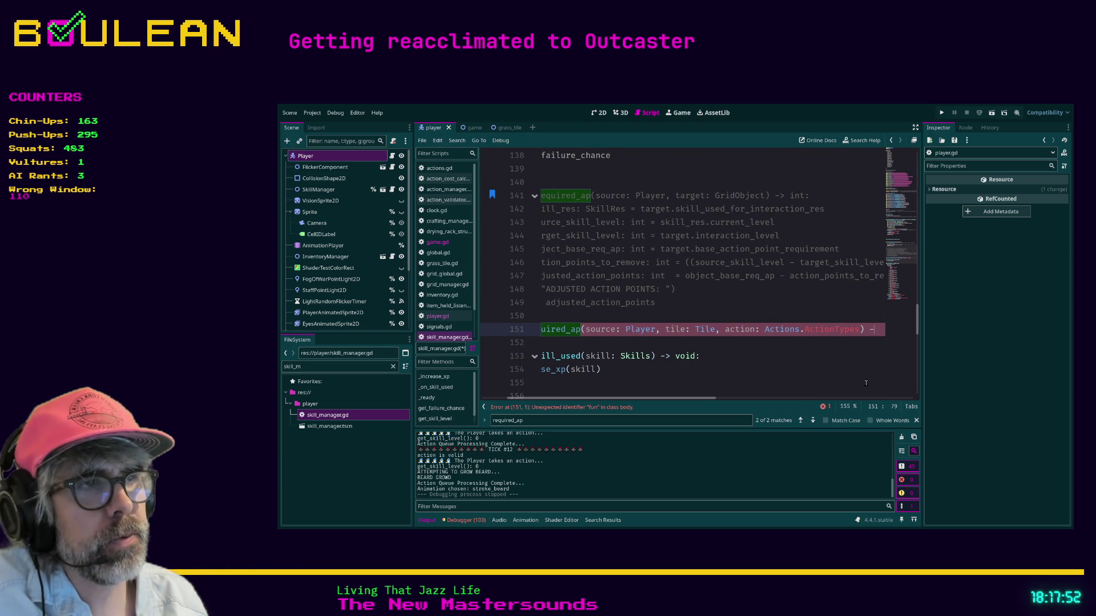
type("loat")
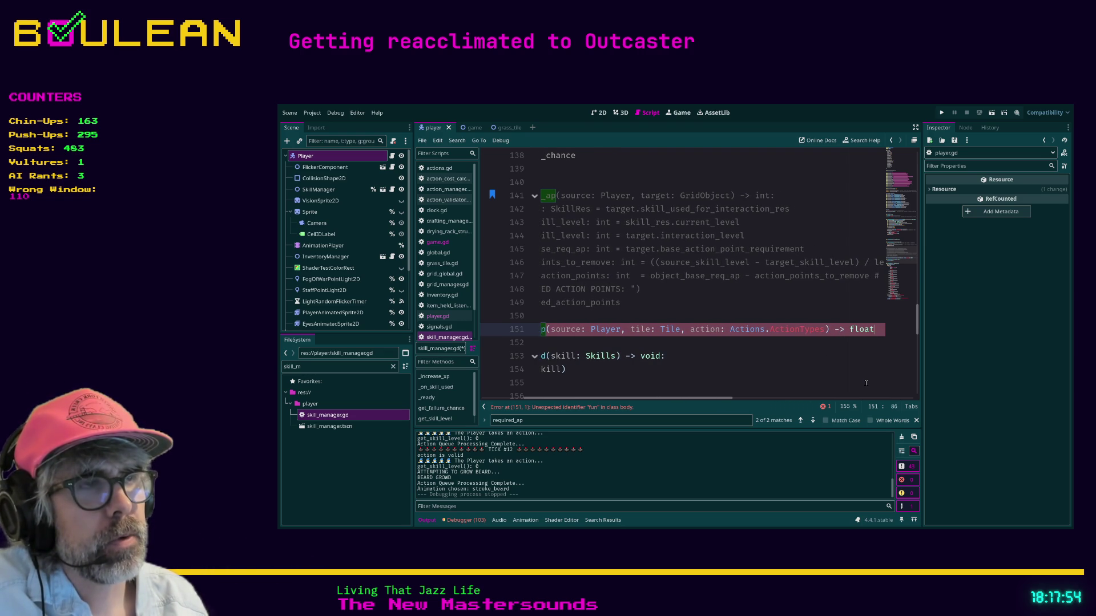
type(":")
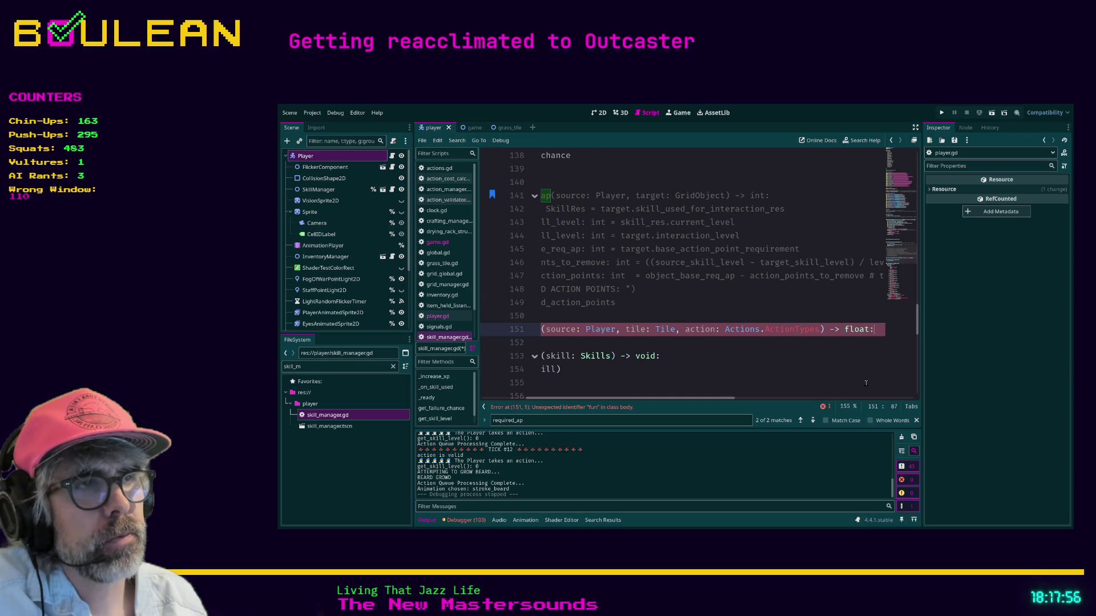
key("Return")
type("pass")
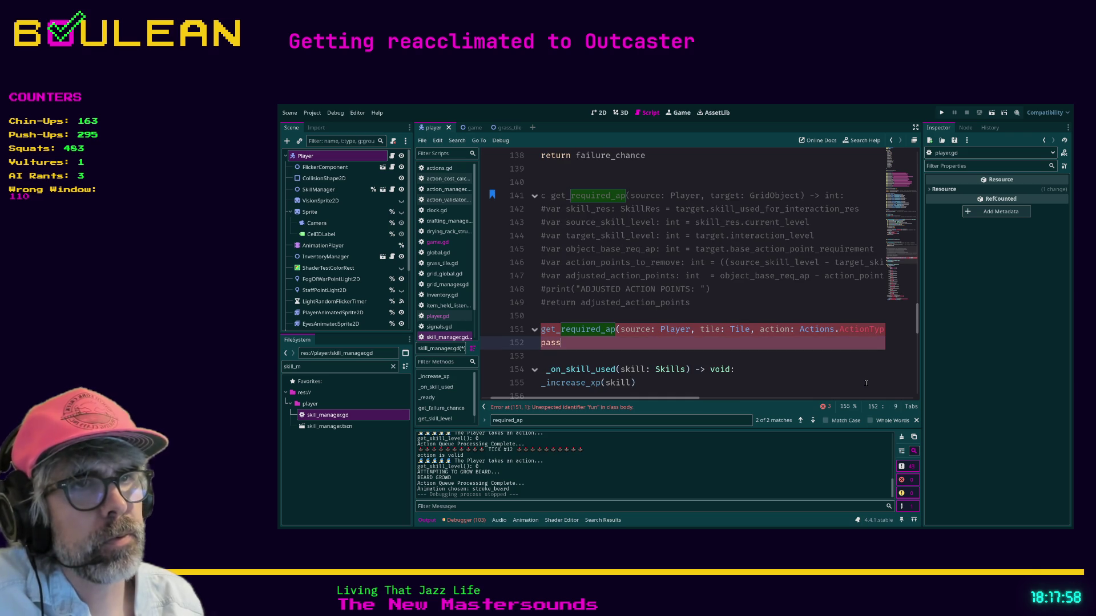
key("Tab")
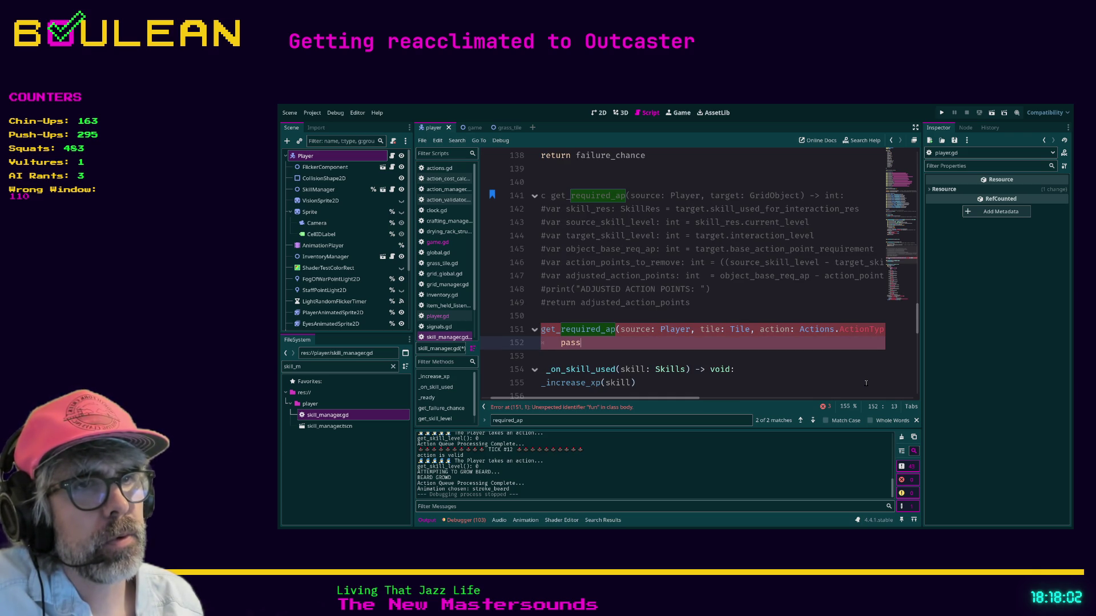
key("Up")
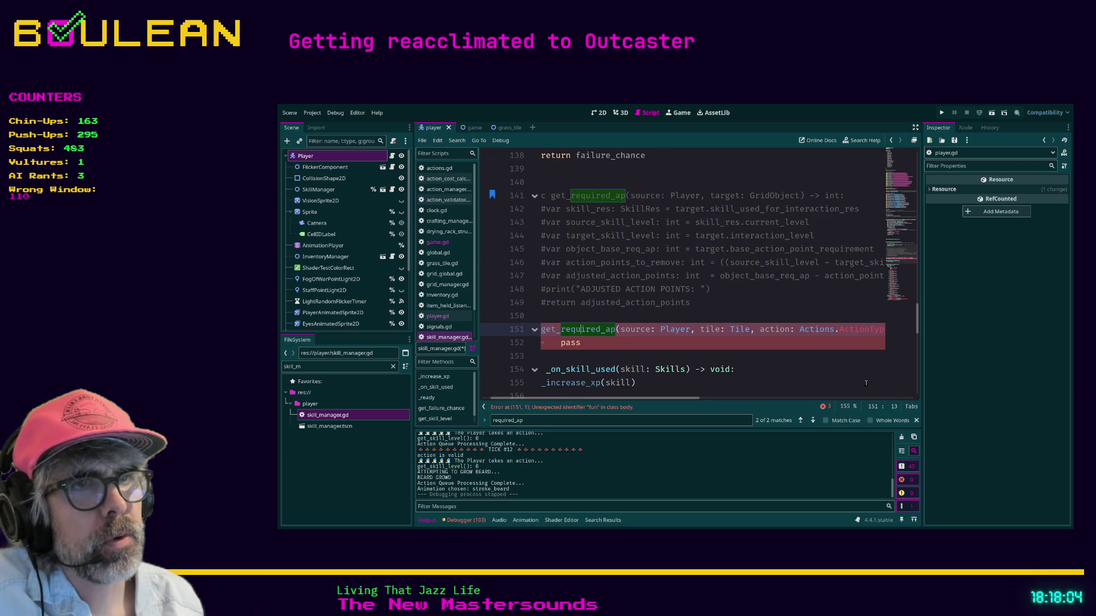
Correct 'fun' to 'func' on line 151, add 'return 1.0' below pass, and scroll to the top
key("Home")
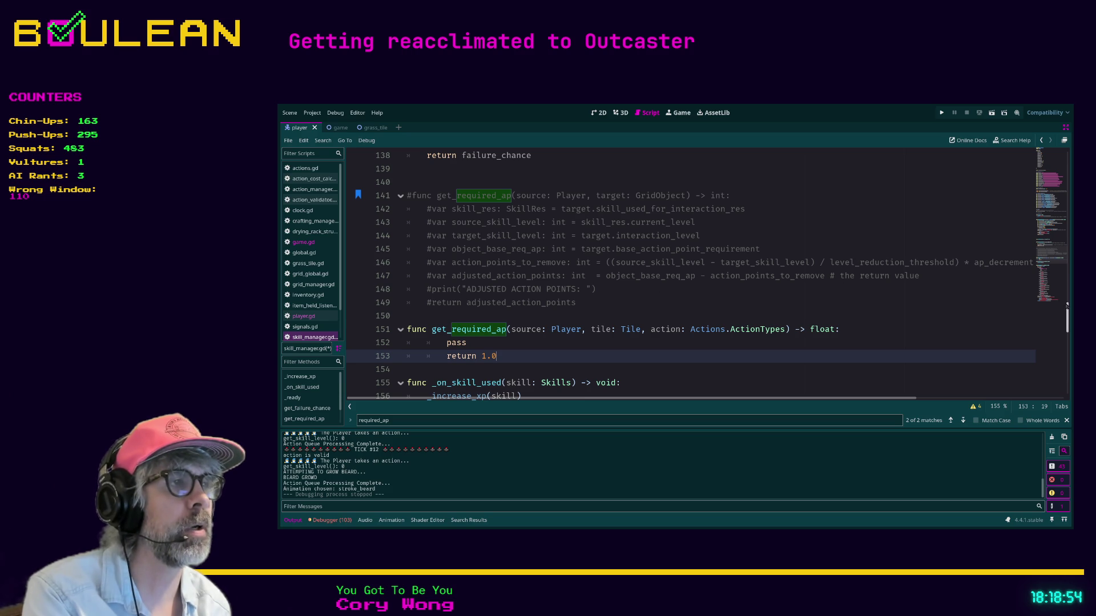
left_click_drag(1067, 318, 1067, 239)
scroll(1048, 298, "down", 10)
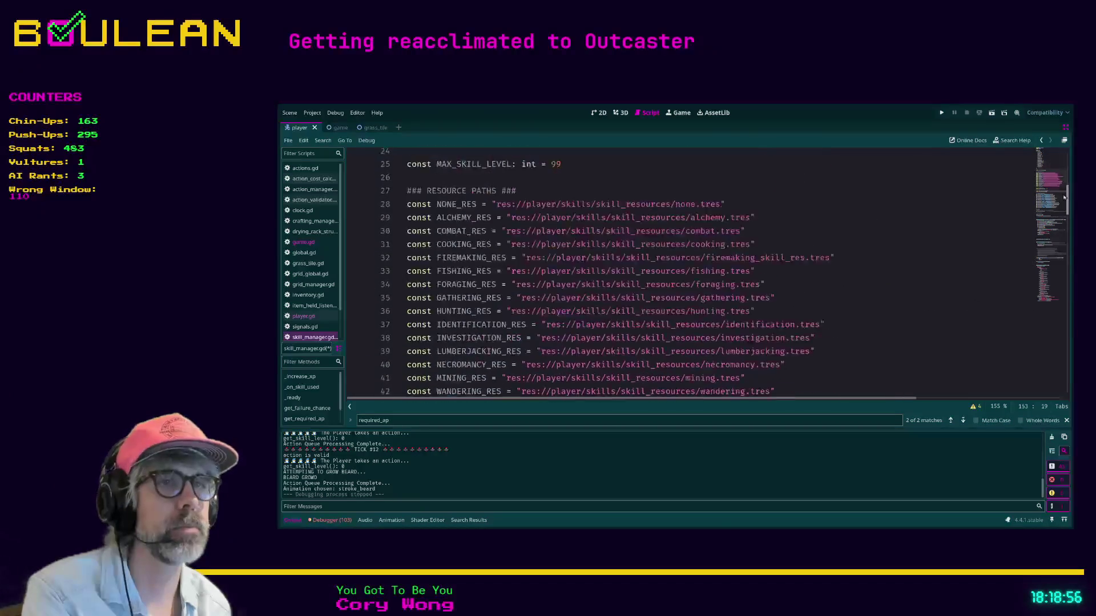
scroll(728, 303, "down", 2)
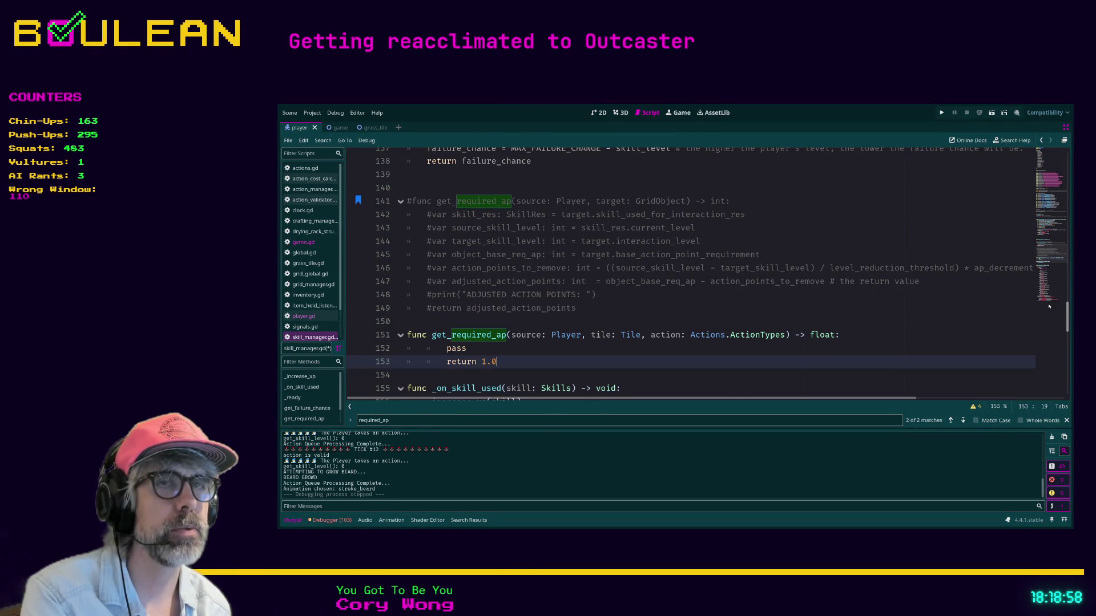
left_click(680, 320)
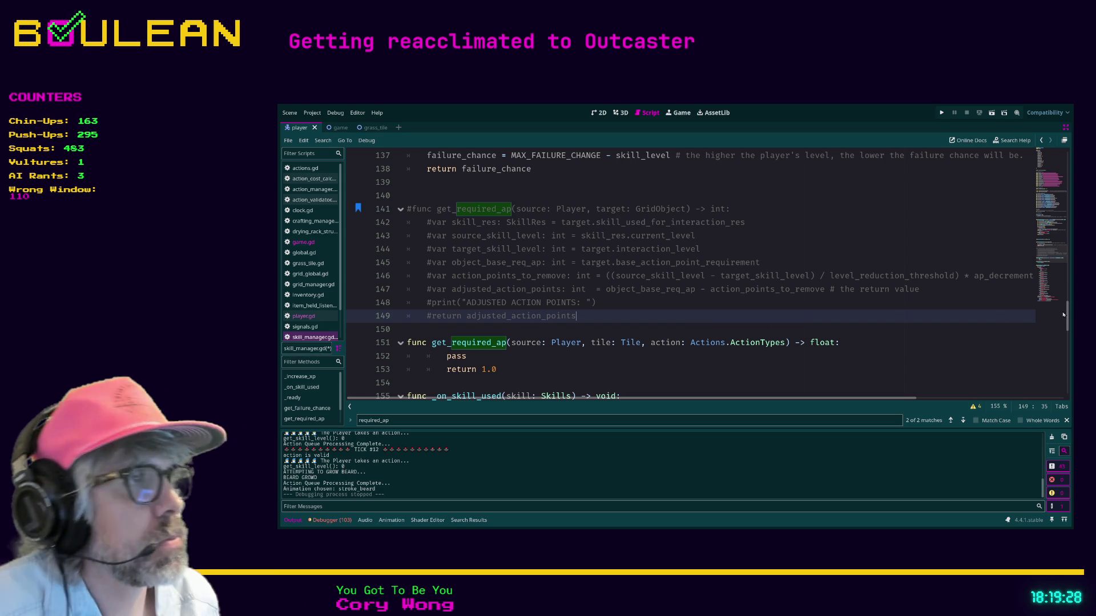
left_click_drag(1063, 314, 1057, 159)
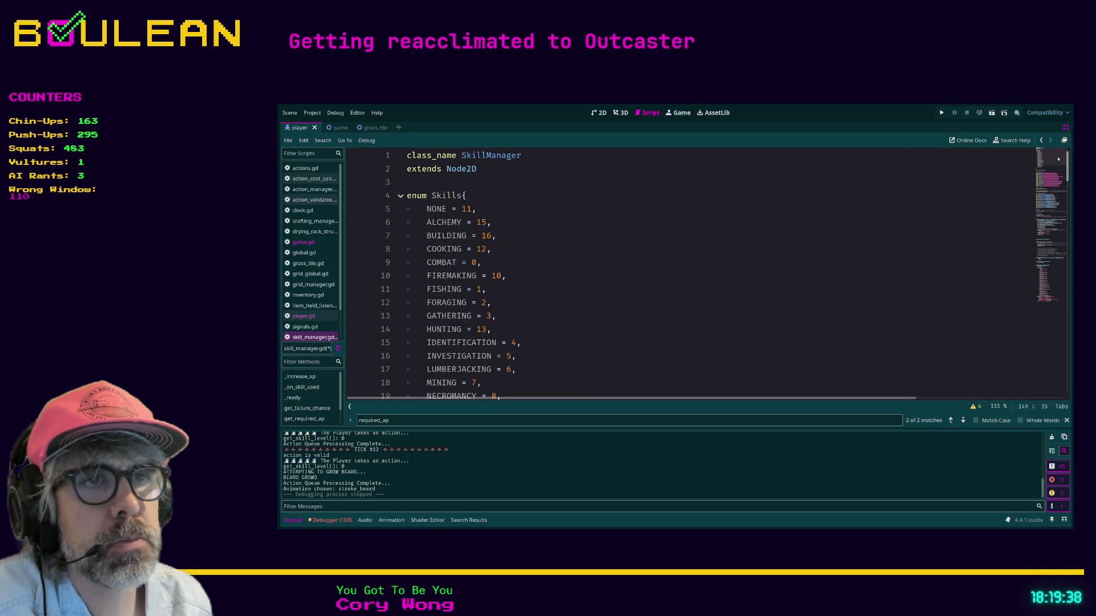
left_click_drag(1059, 162, 1063, 201)
left_click_drag(899, 263, 898, 258)
left_click(896, 236)
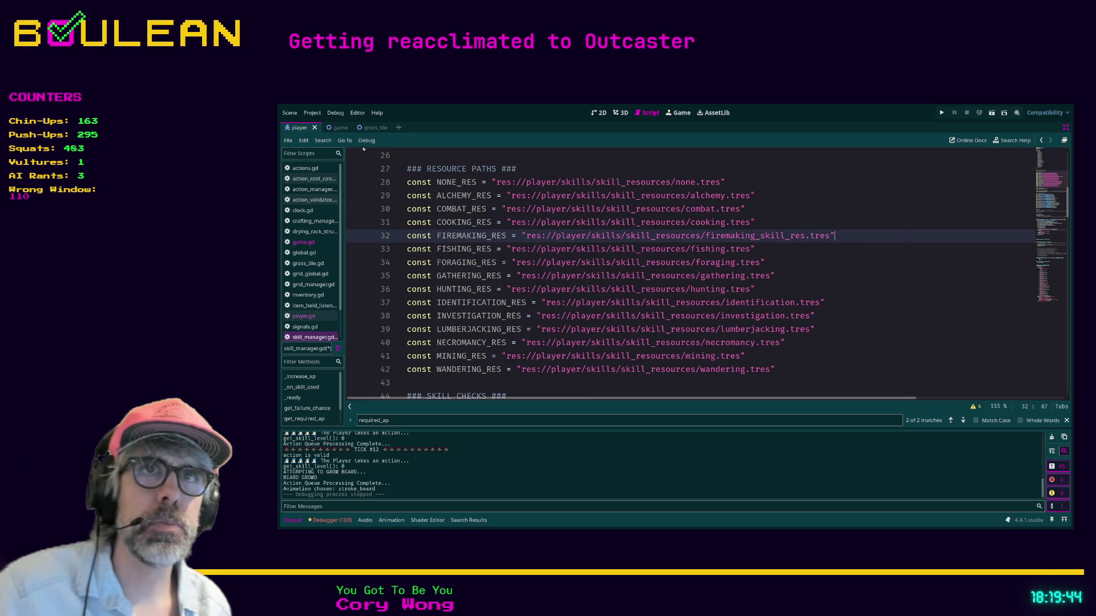
left_click(313, 117)
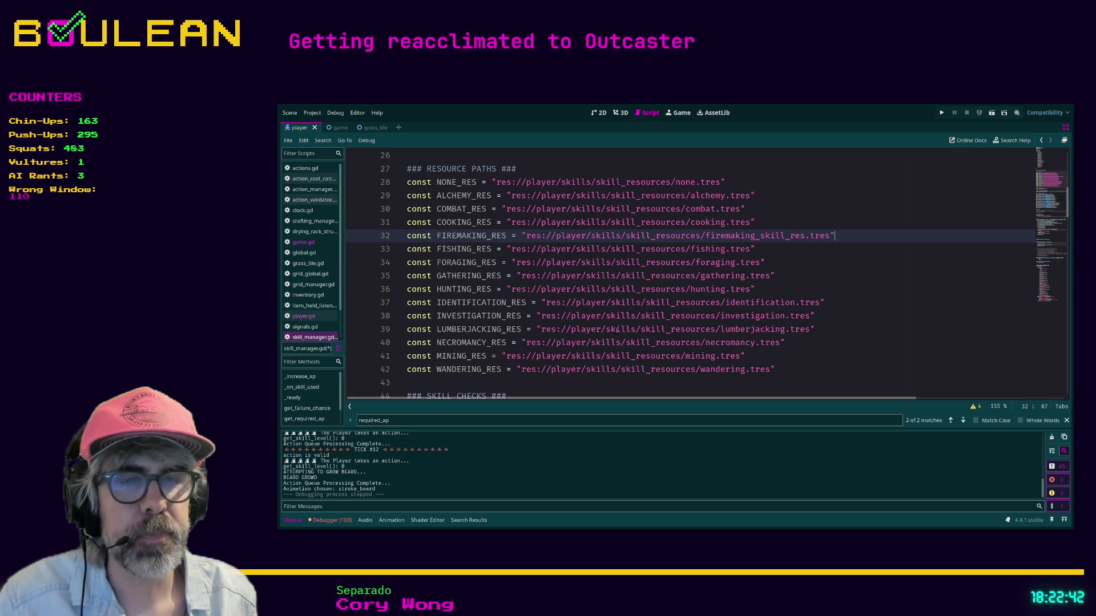
key("ctrl+shift+F11")
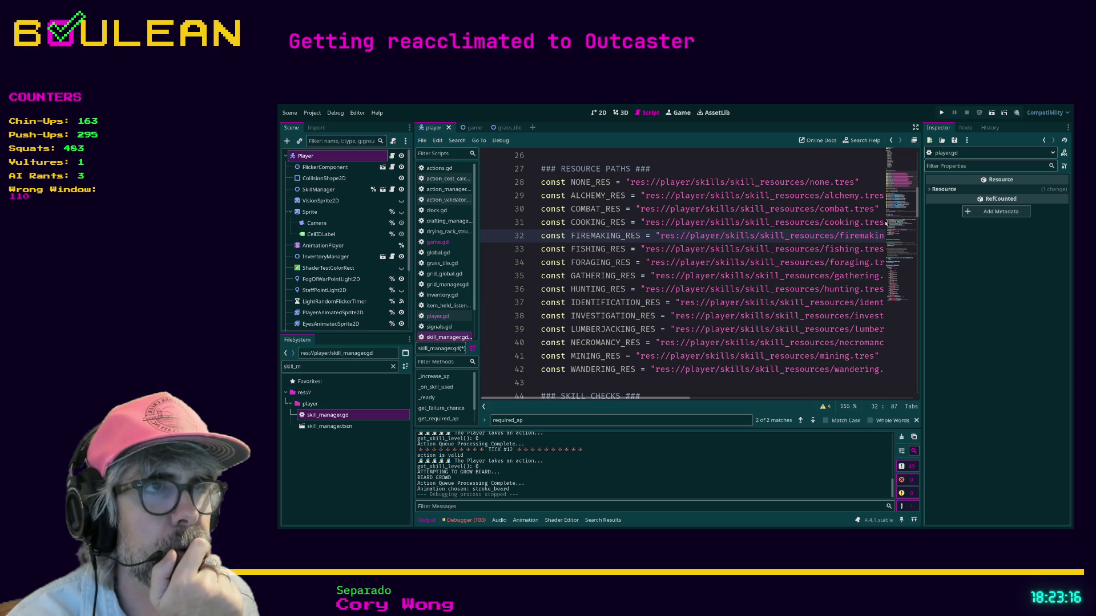
Scroll skill_manager.gd to the top and place the caret on the class_name SkillManager line
left_click_drag(917, 197, 920, 148)
left_click(684, 157)
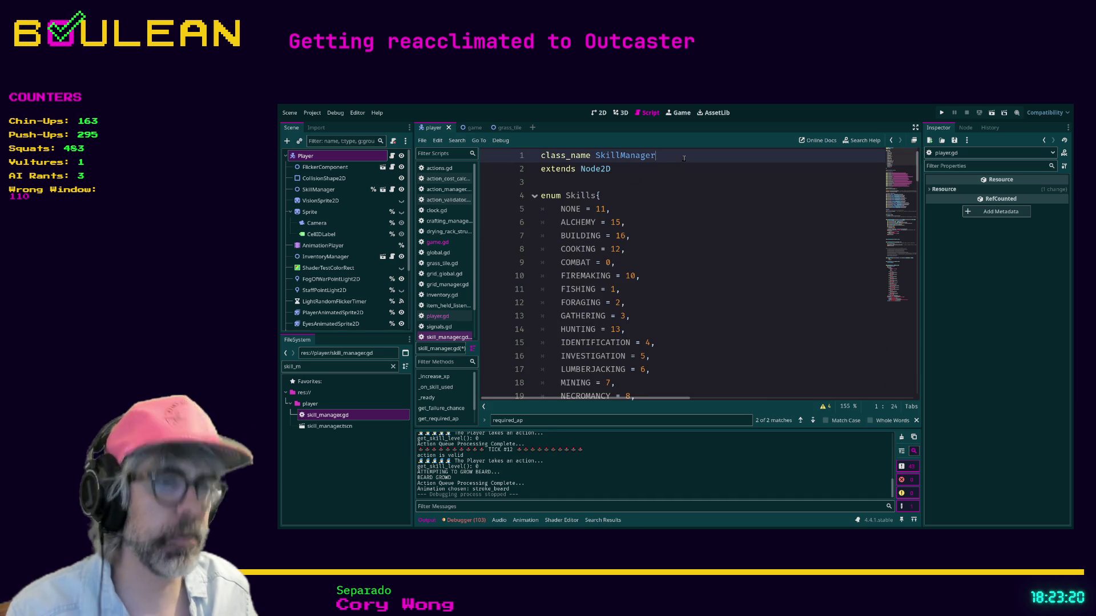
Comment out class_name SkillManager in skill_manager.gd, save it, and select the FileSystem filter text
key("ctrl+k")
left_click(611, 209)
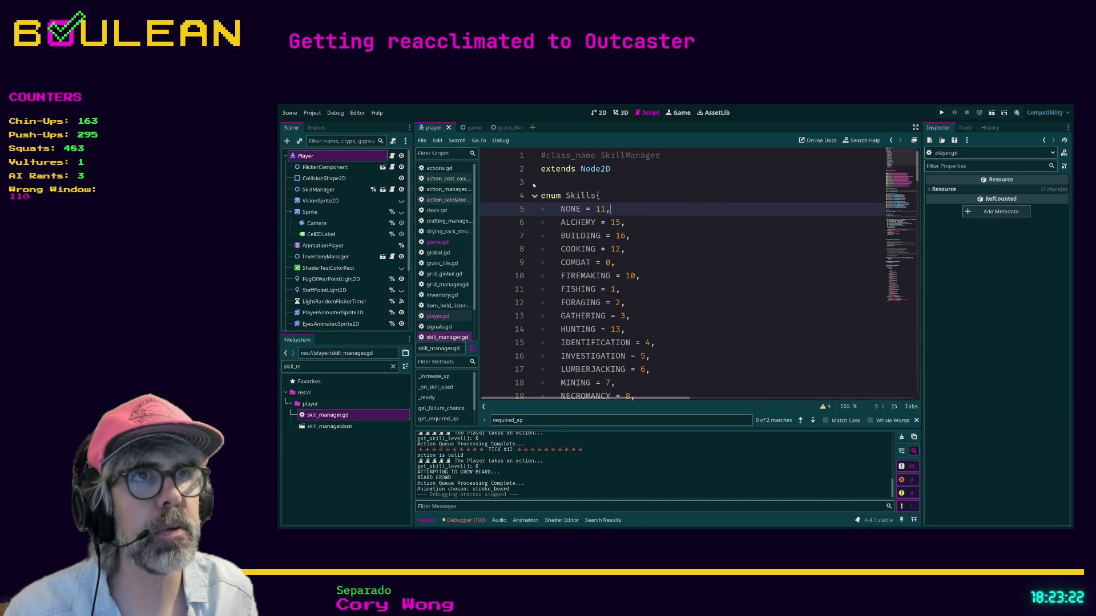
key("ctrl+s")
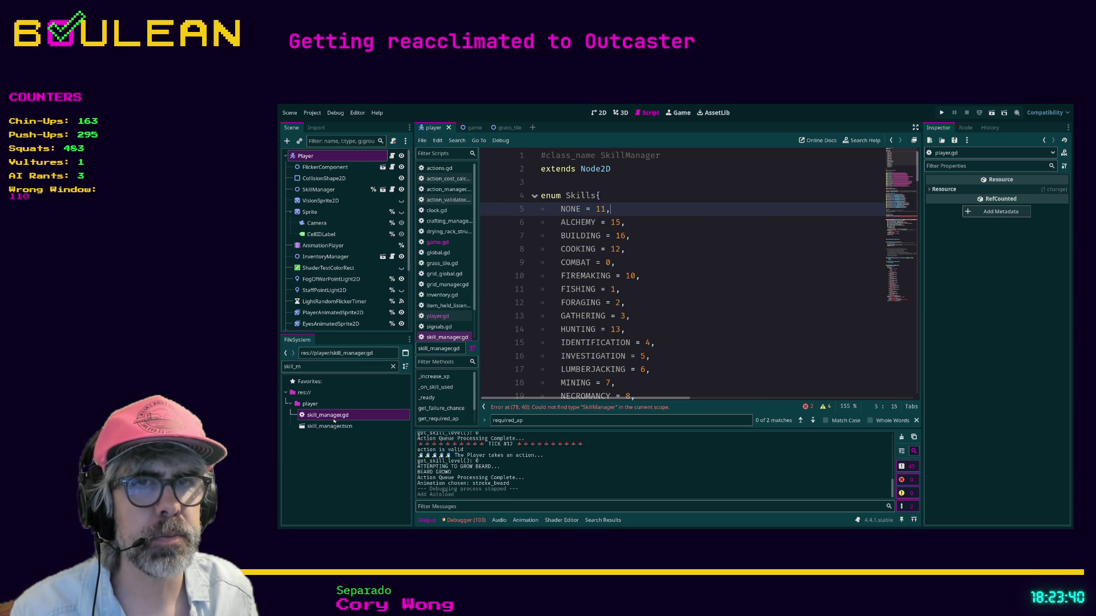
double_click(321, 367)
Filter the FileSystem dock for skill_manager and move skill_manager.gd into res://game/
type("manager")
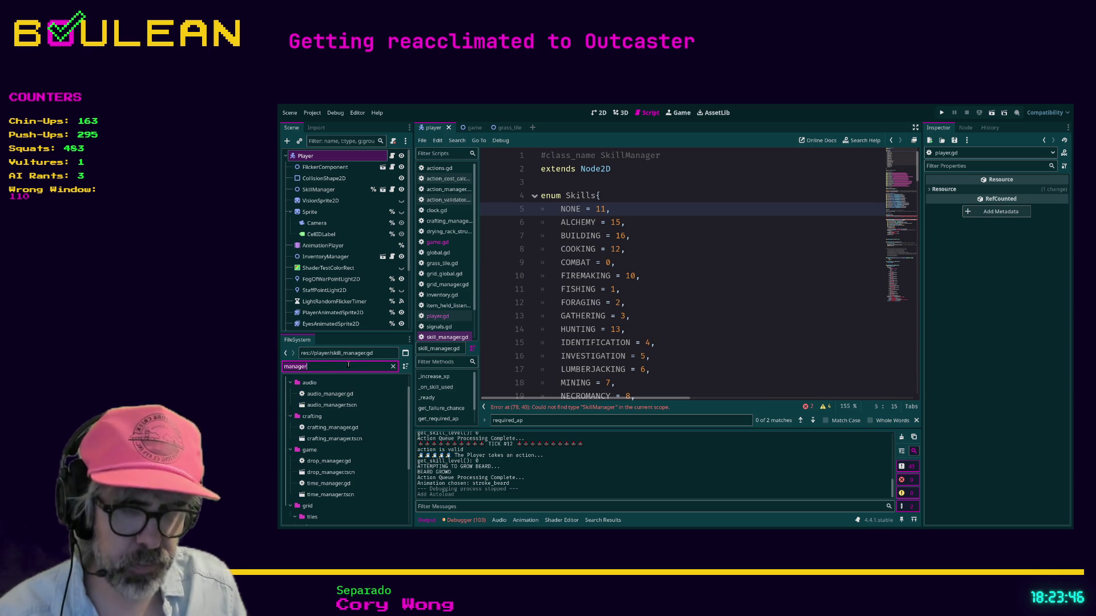
key("ctrl+a")
type("skill")
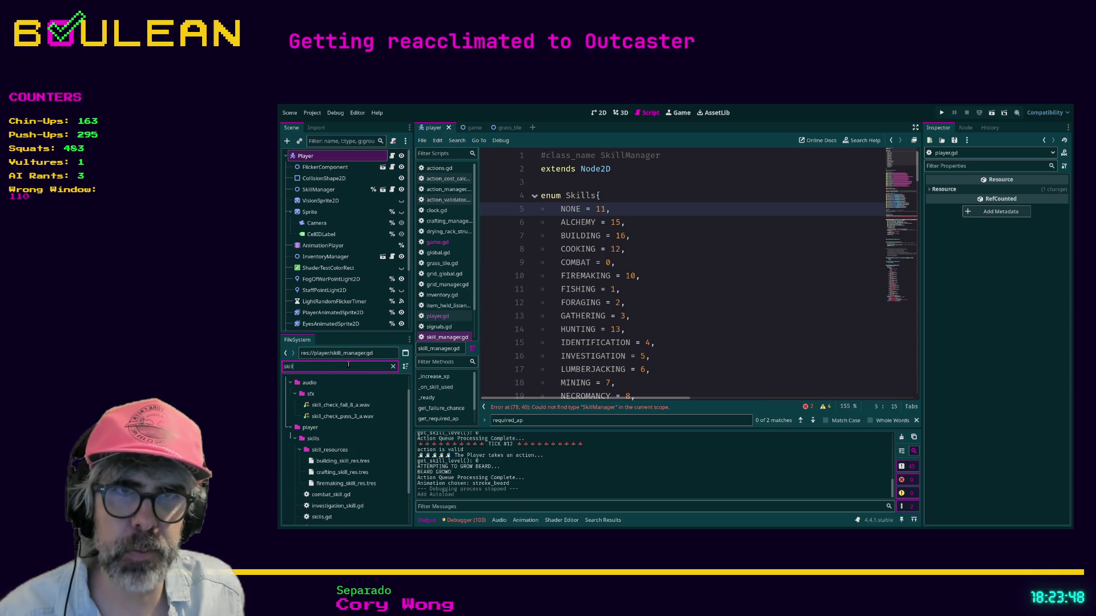
type("_manager")
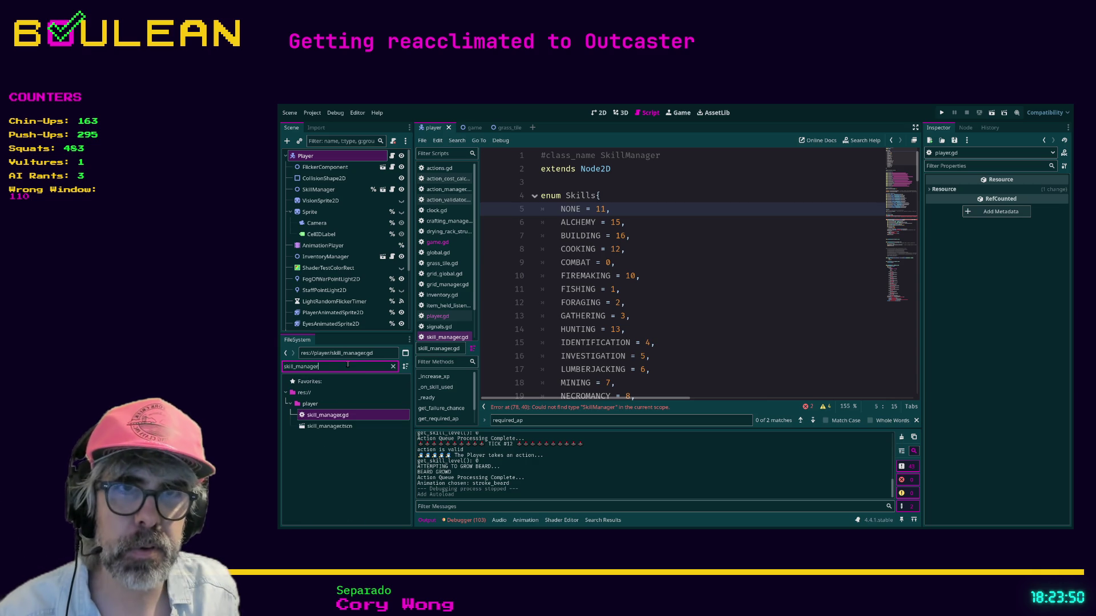
left_click(340, 416)
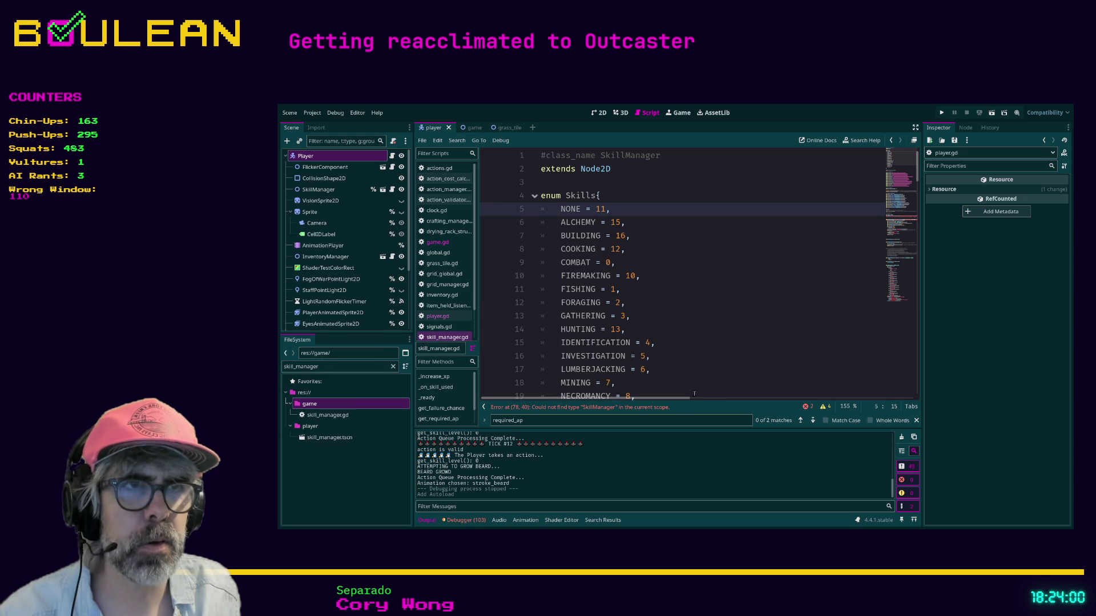
left_click(713, 355)
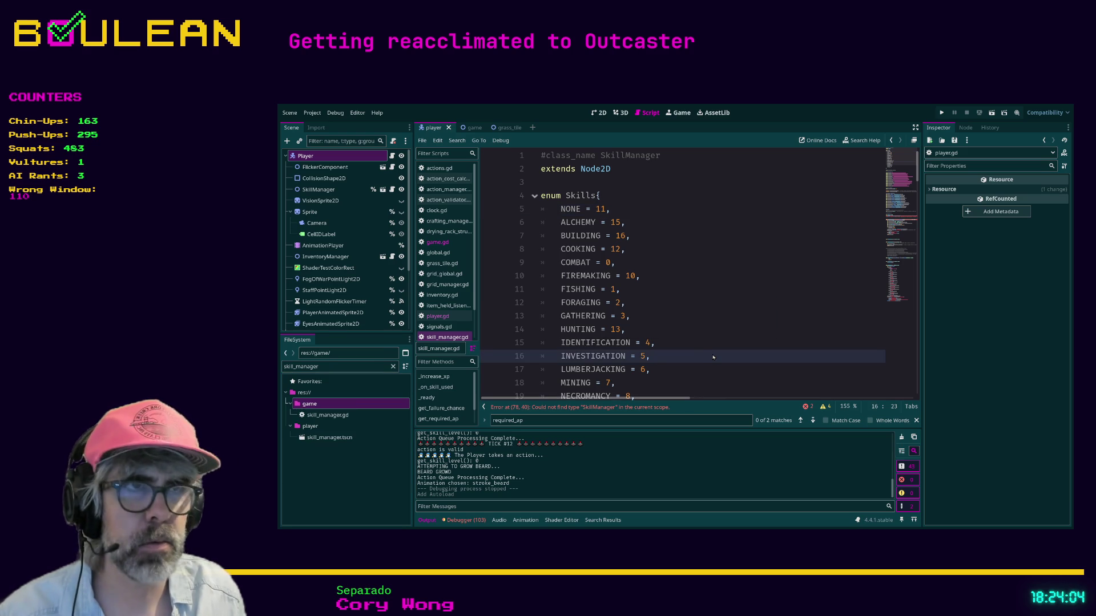
Search the whole project for skill_manager, review the matches, and open player.gd at line 151
key("ctrl+shift+f")
key("Return")
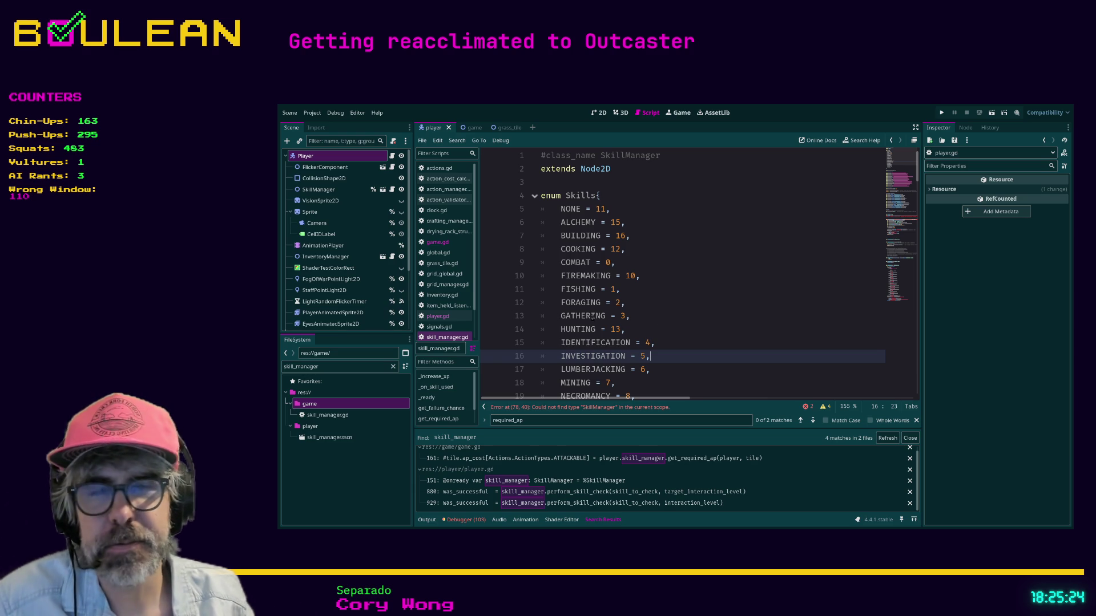
left_click(668, 334)
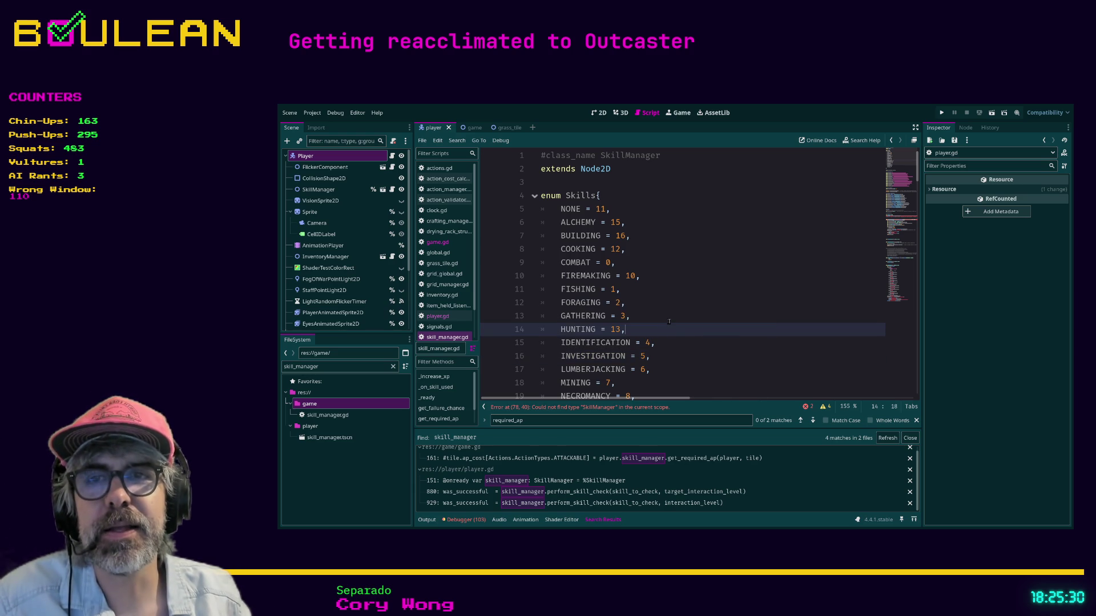
left_click(690, 358)
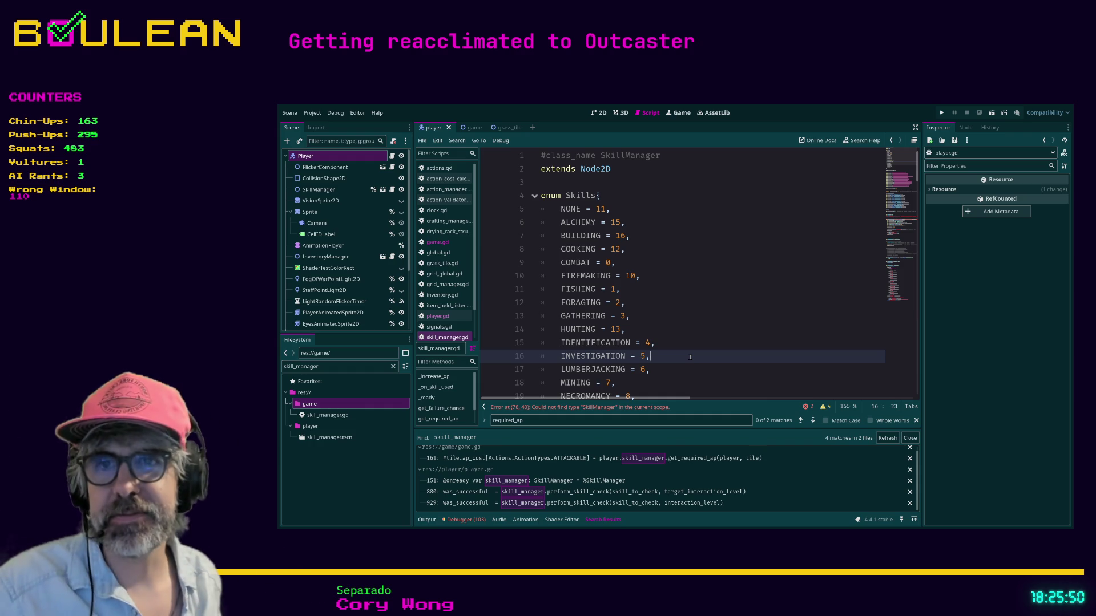
scroll(699, 359, "down", 1)
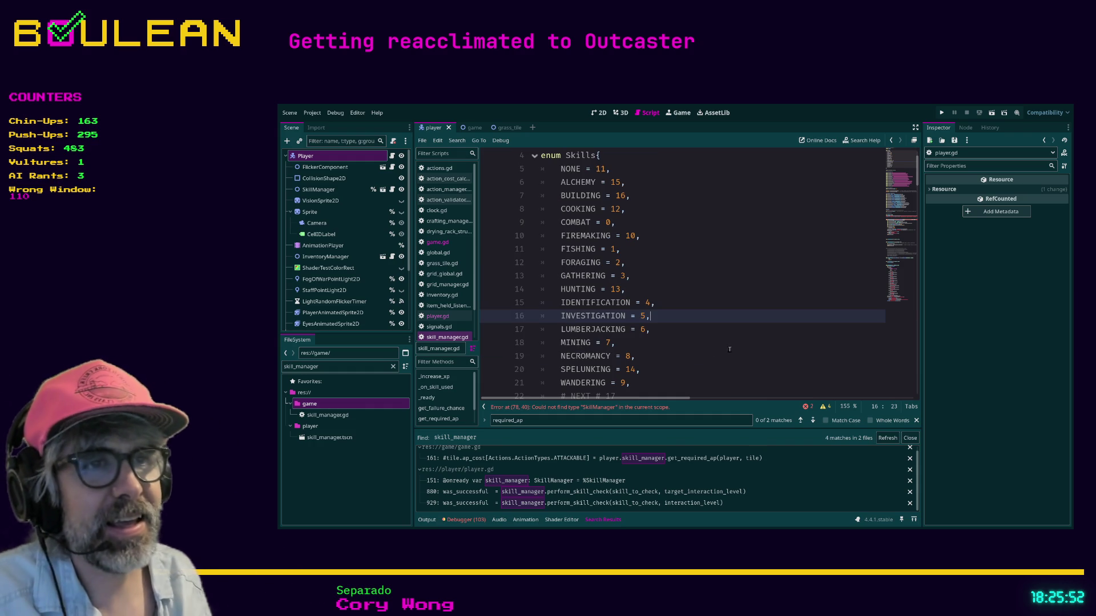
scroll(657, 342, "up", 1)
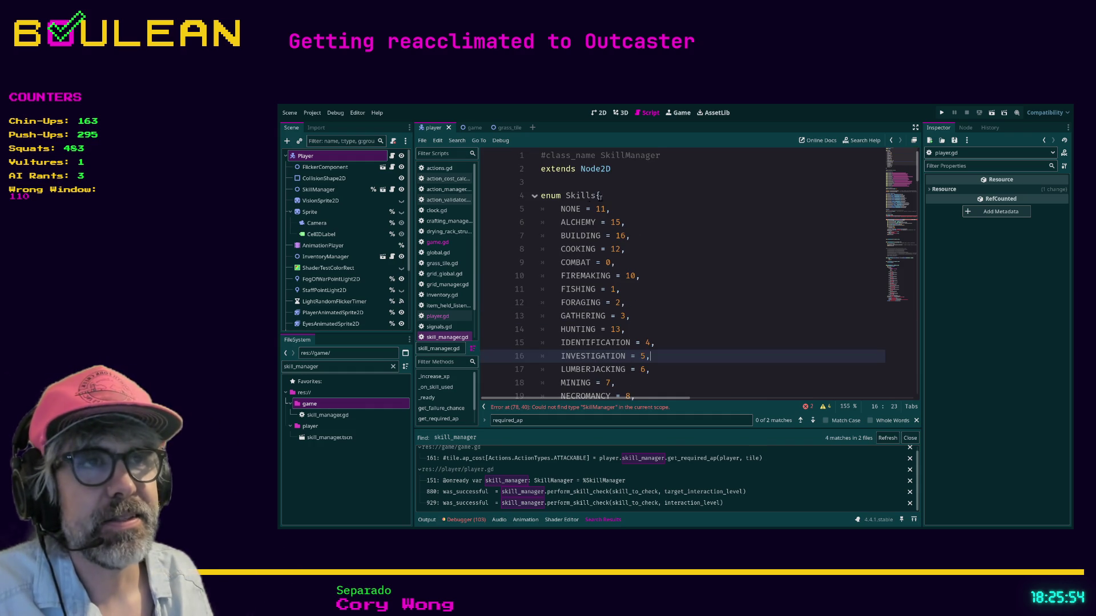
left_click(683, 211)
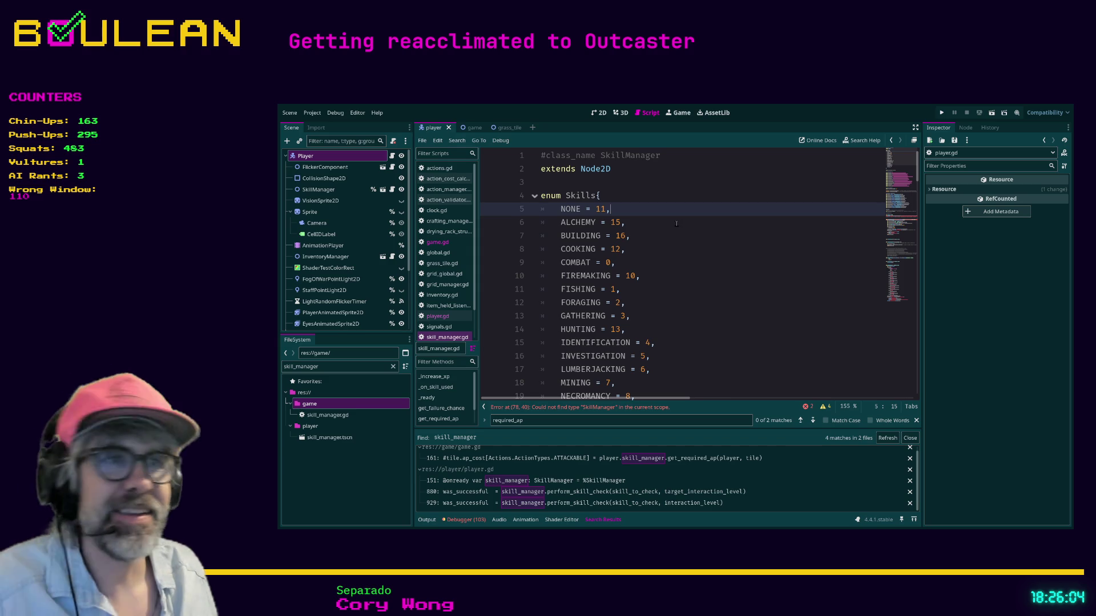
left_click(711, 313)
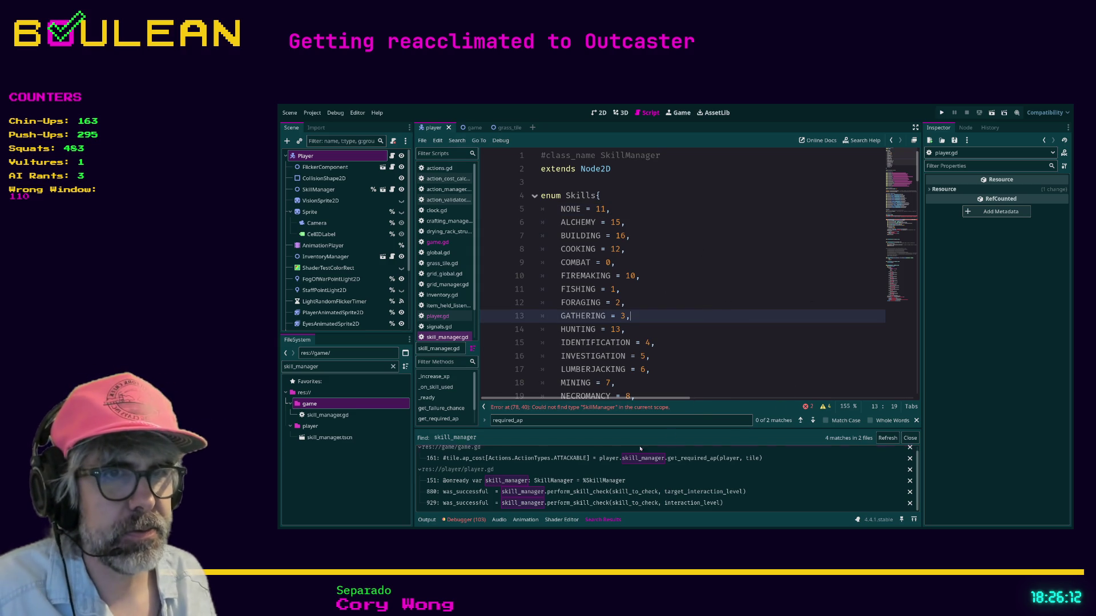
left_click(589, 480)
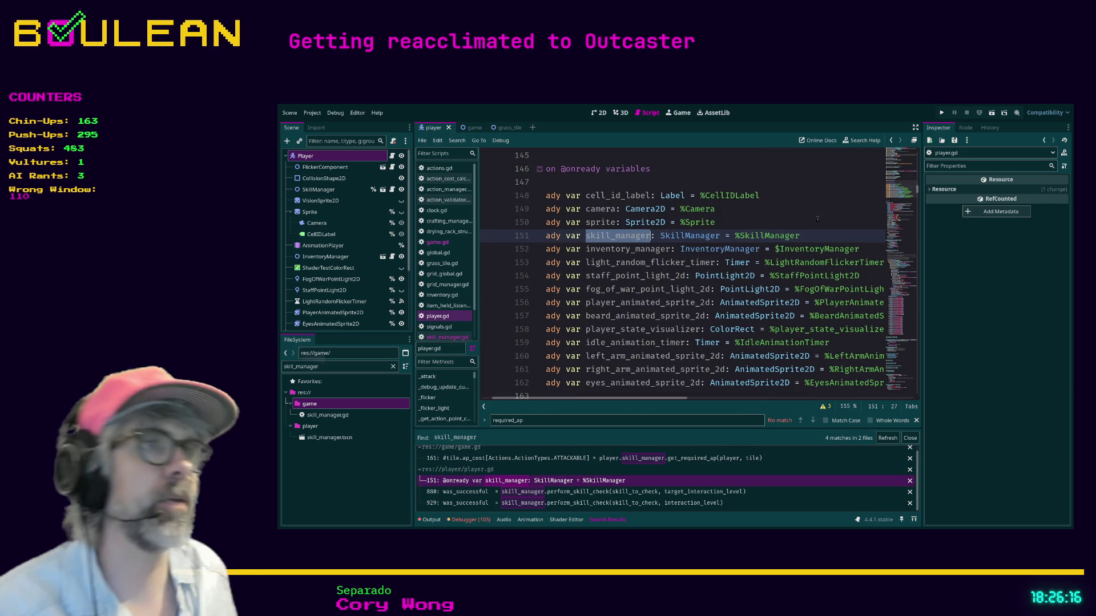
Comment out the skill_manager declaration on line 151 of player.gd and select the SkillManager node
left_click(808, 239)
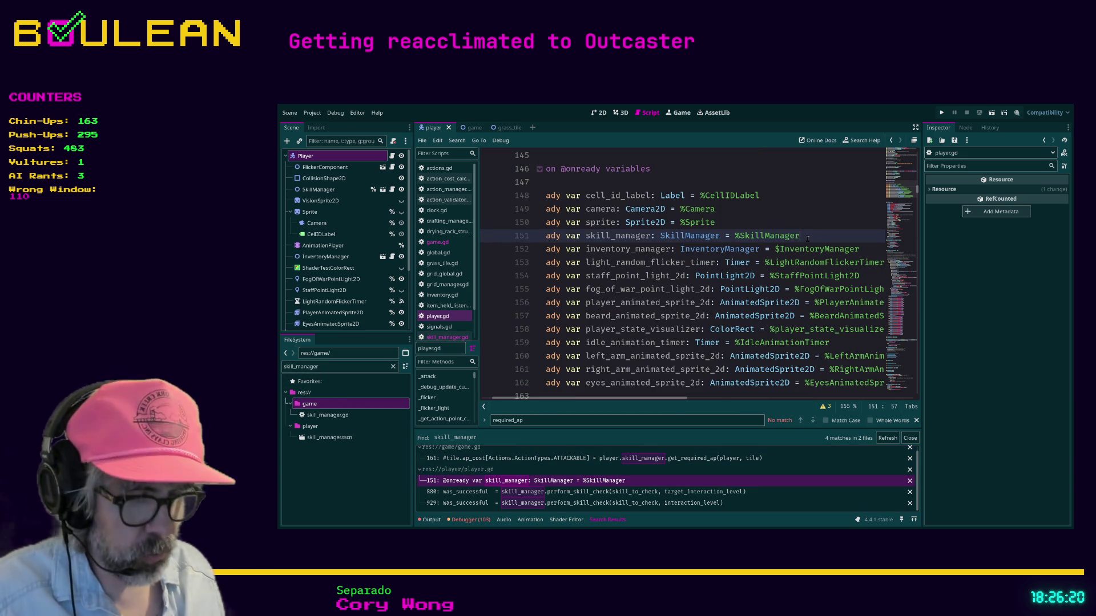
key("ctrl+k")
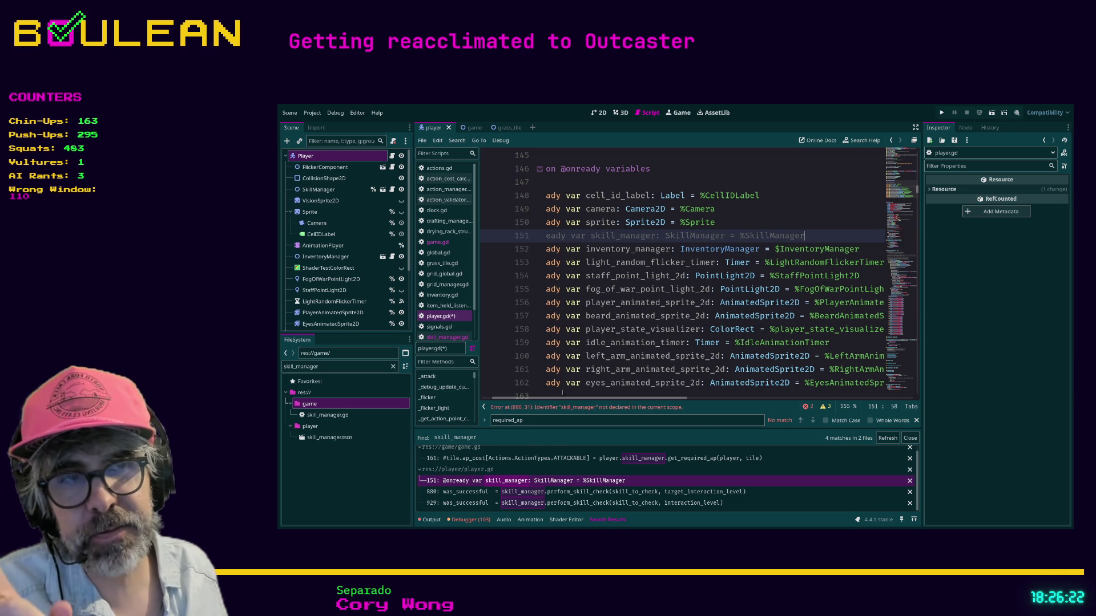
left_click_drag(549, 399, 534, 401)
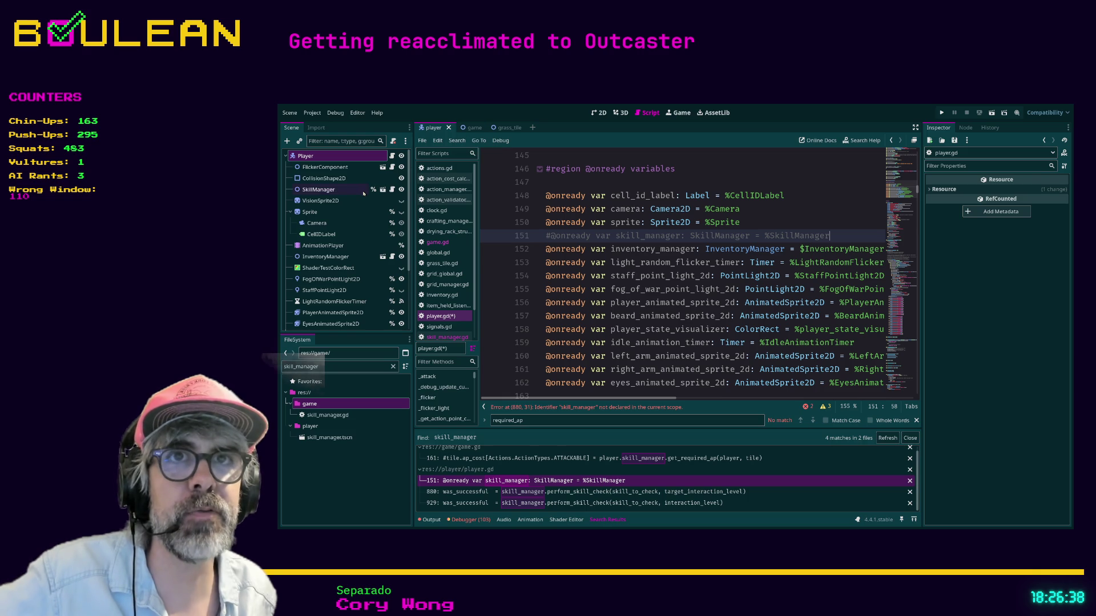
left_click(315, 190)
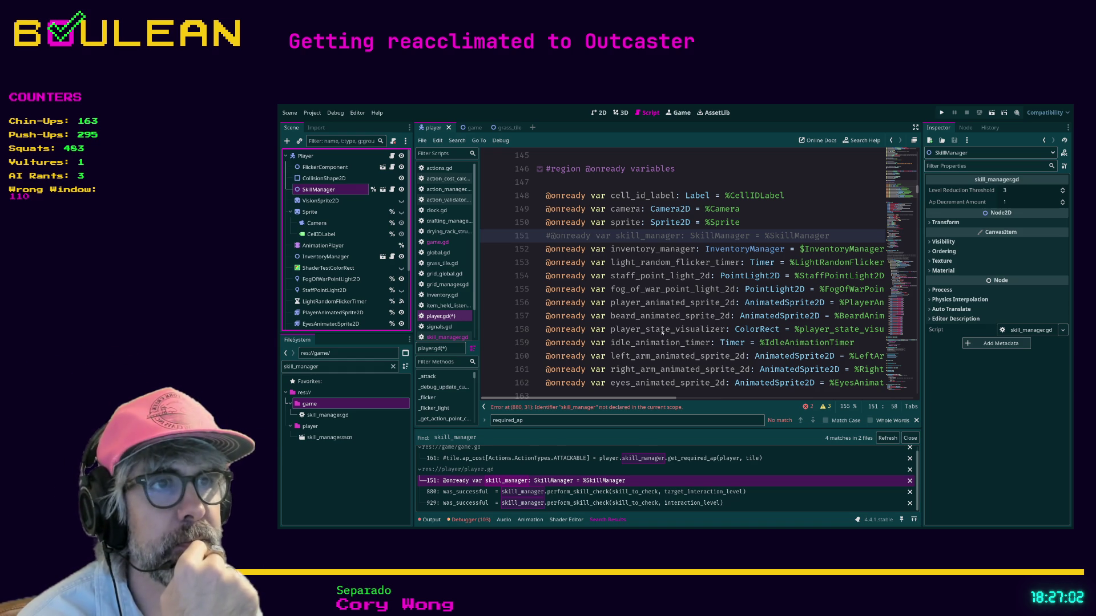
Delete the SkillManager node from the Player scene tree
key("shift+Delete")
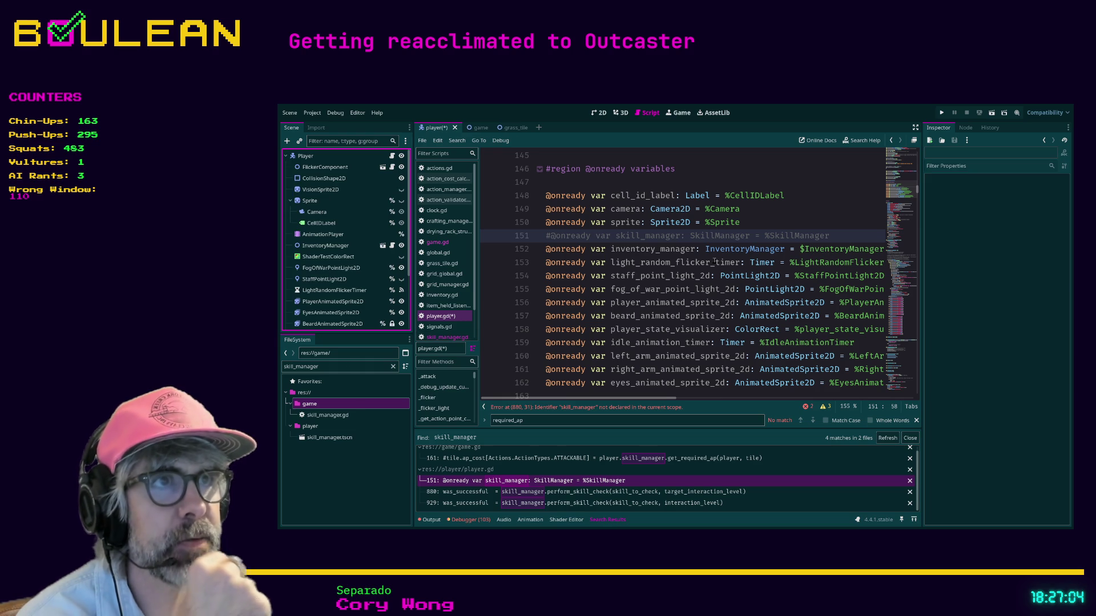
left_click(789, 228)
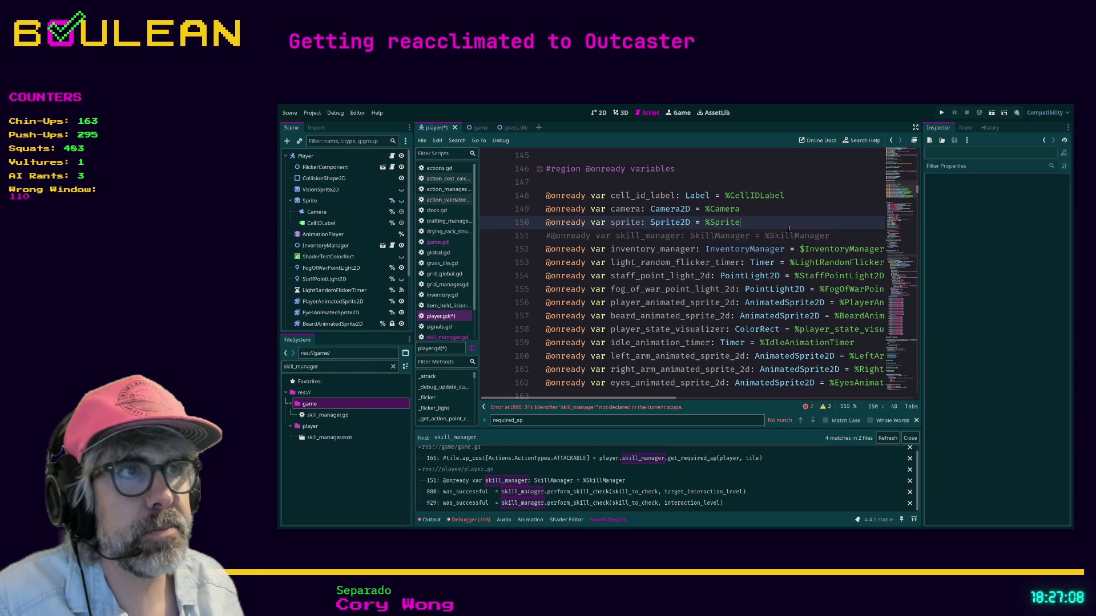
scroll(530, 466, "up", 1)
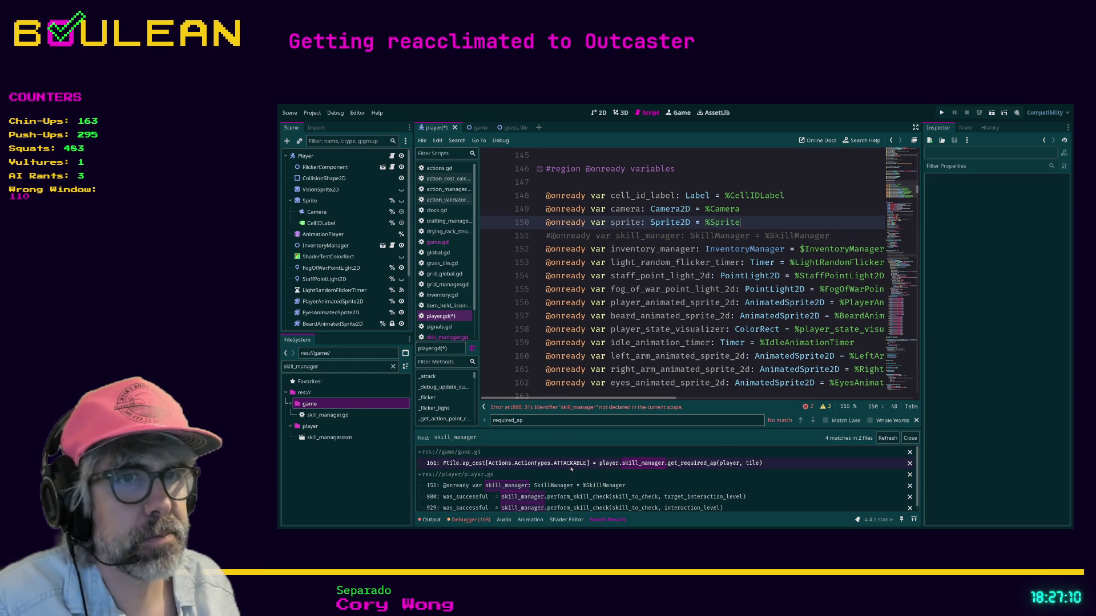
Delete the commented line 161 in game.gd, save, then undo that deletion
left_click(531, 465)
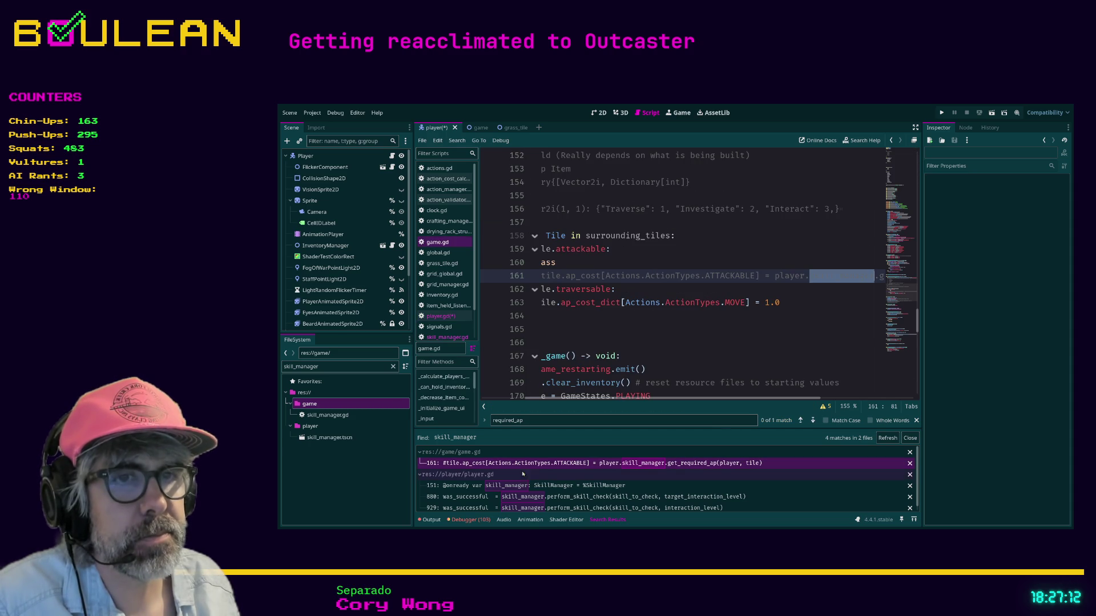
left_click(709, 276)
key("End")
key("shift+Up")
key("BackSpace")
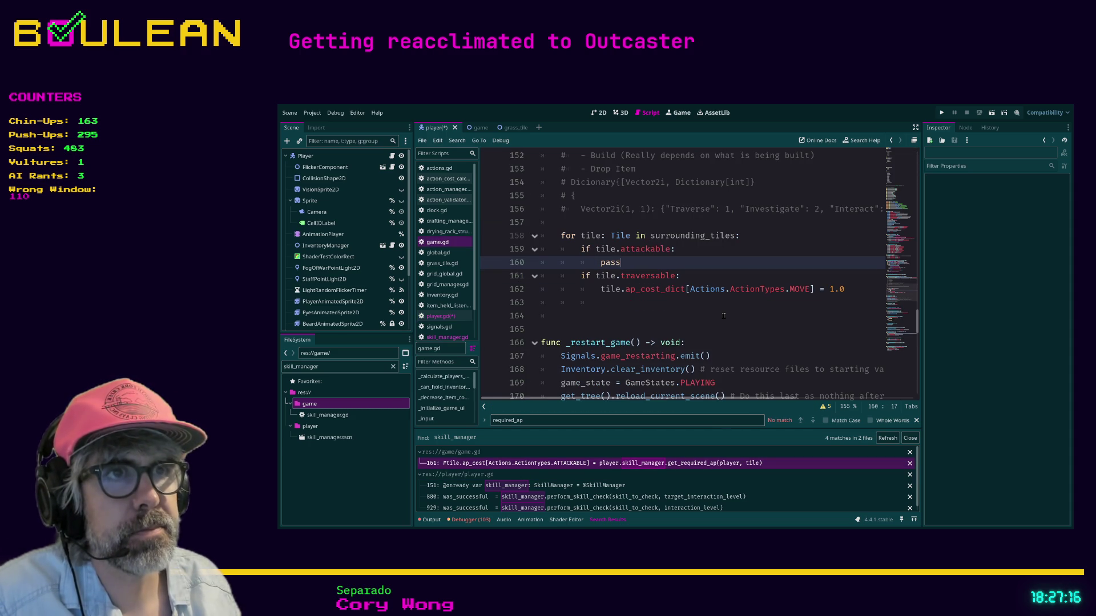
key("ctrl+s")
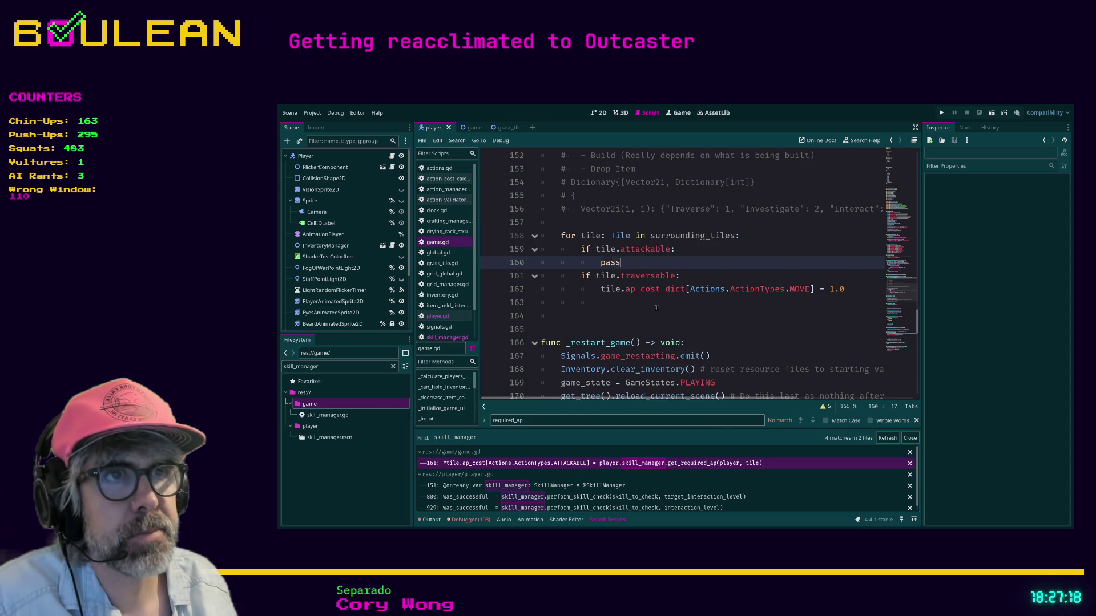
key("ctrl+z")
left_click(656, 330)
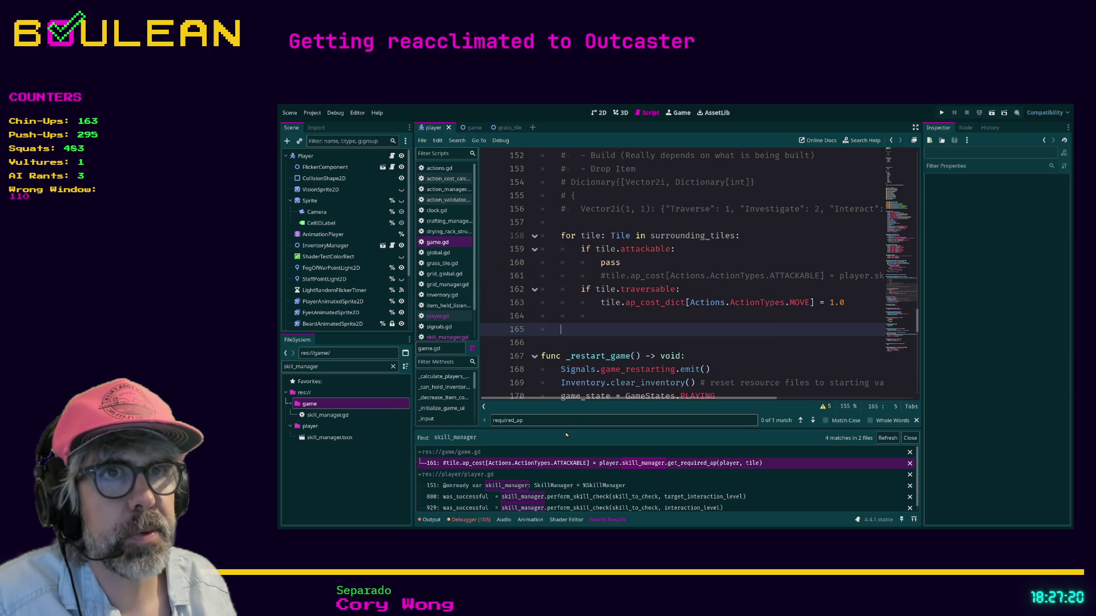
Remove the commented skill_manager declaration on line 151 of player.gd and jump to line 880
left_click(520, 485)
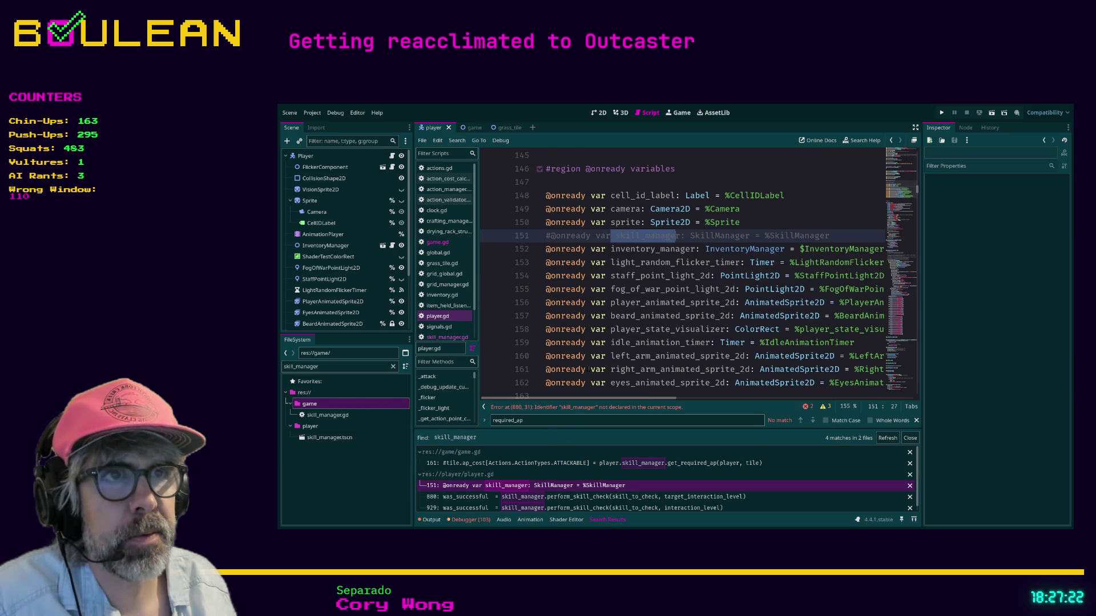
left_click(546, 237)
key("shift+End")
key("BackSpace")
key("BackSpace")
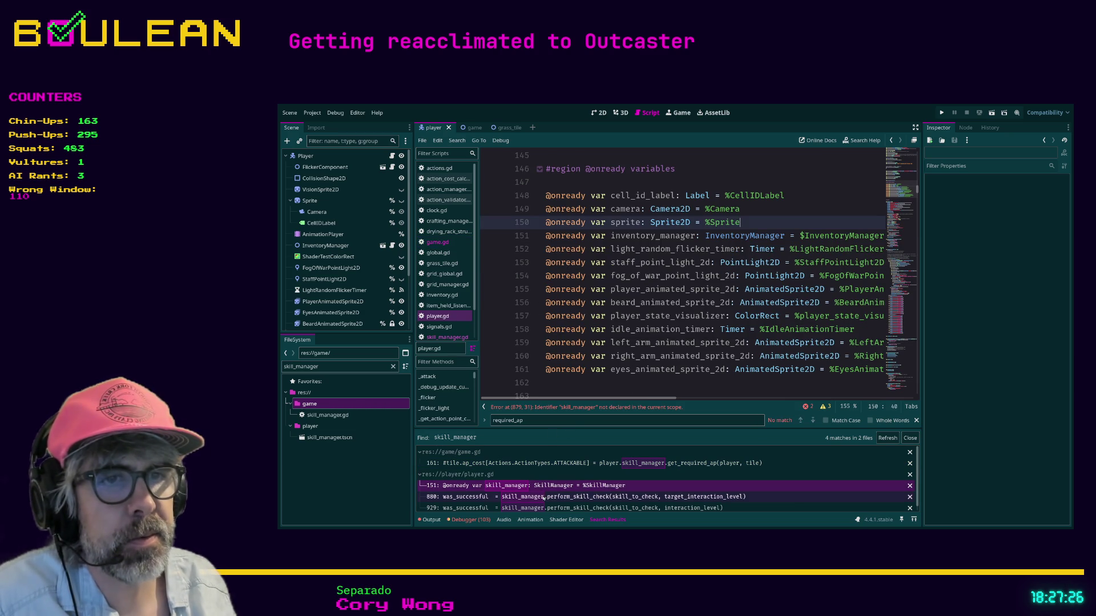
left_click(546, 497)
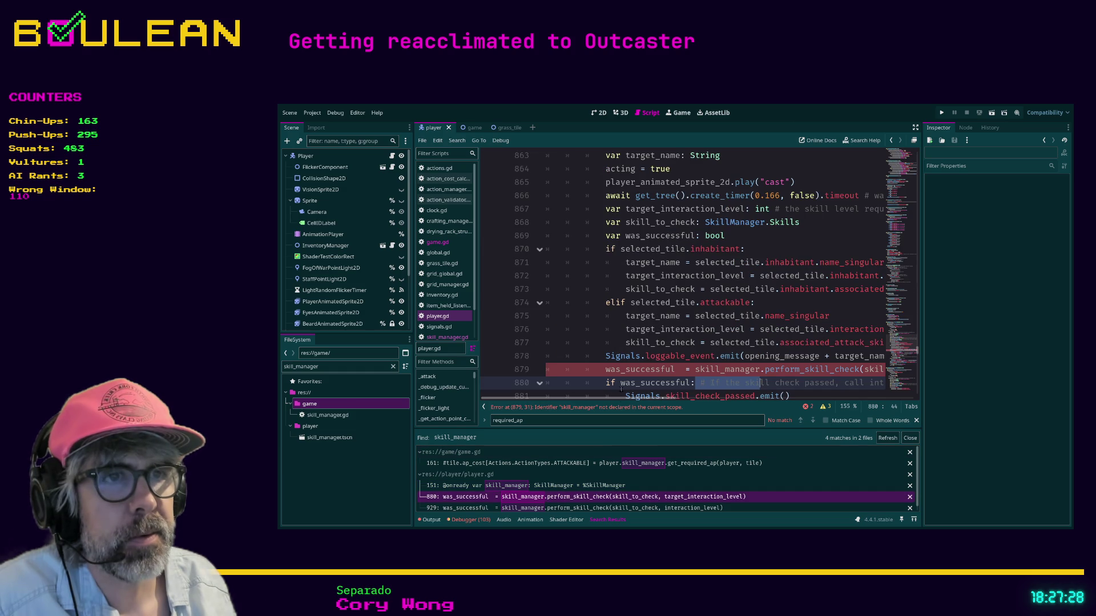
Replace skill_manager on line 879 with SkillManager via autocomplete
scroll(772, 354, "down", 1)
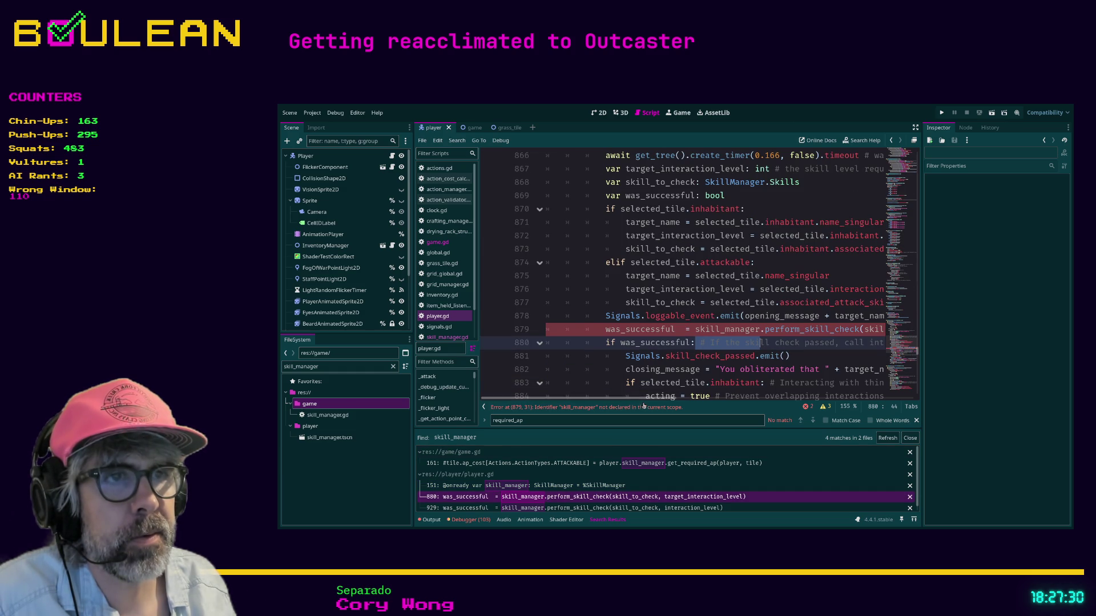
scroll(698, 343, "right", 2)
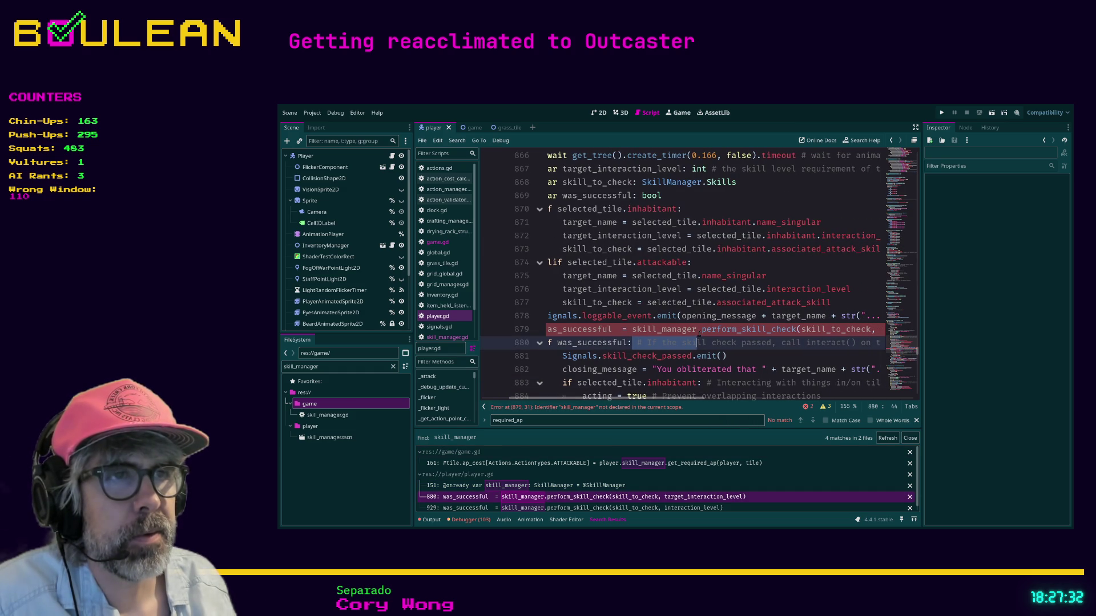
left_click_drag(699, 331, 633, 332)
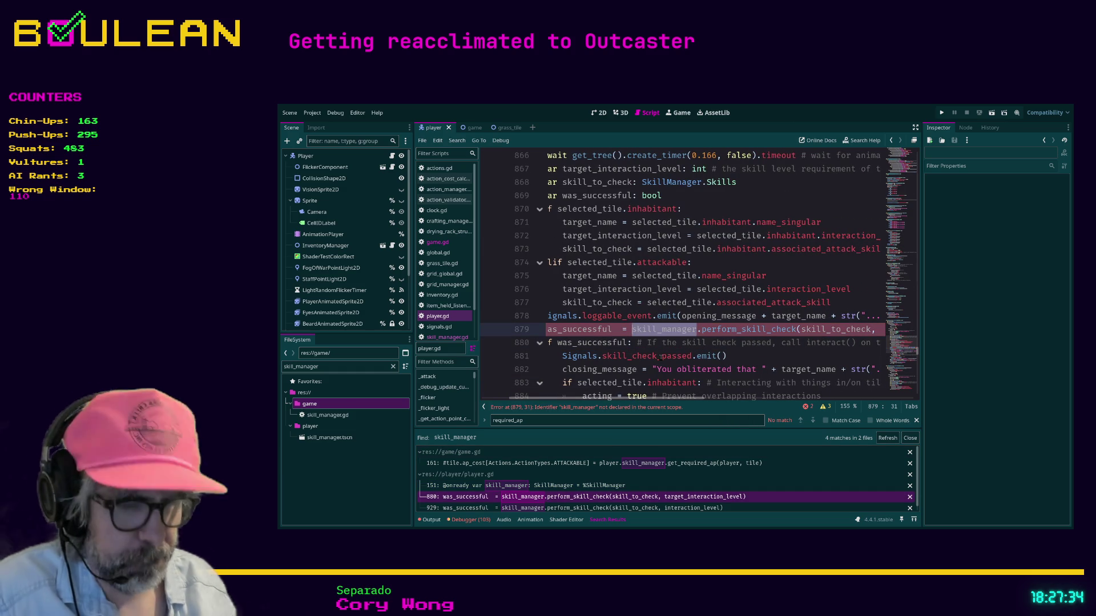
type("Skill")
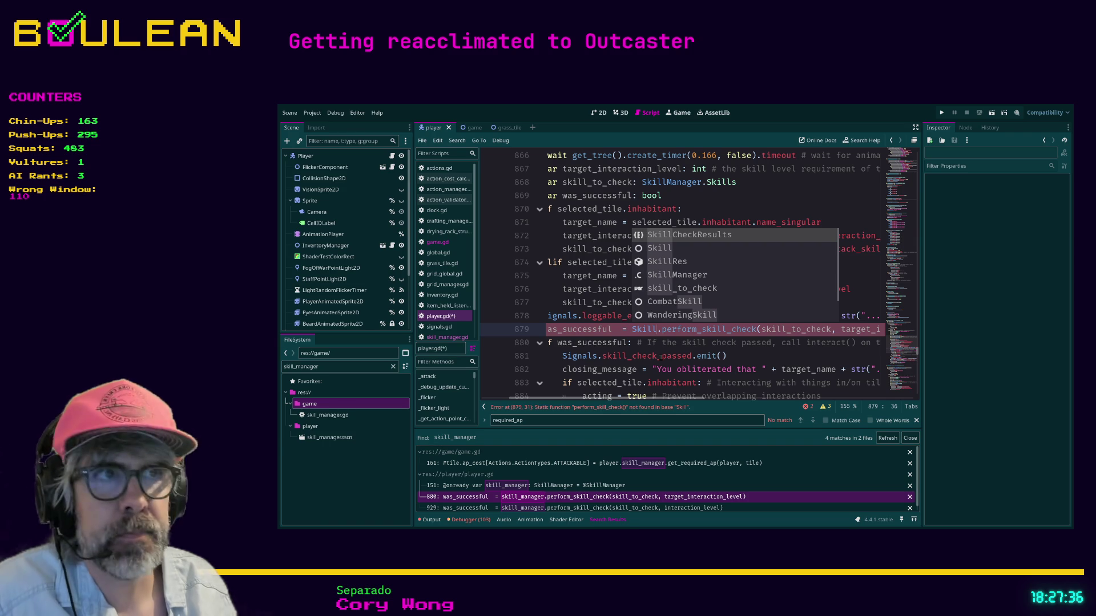
key("Down")
key("Down")
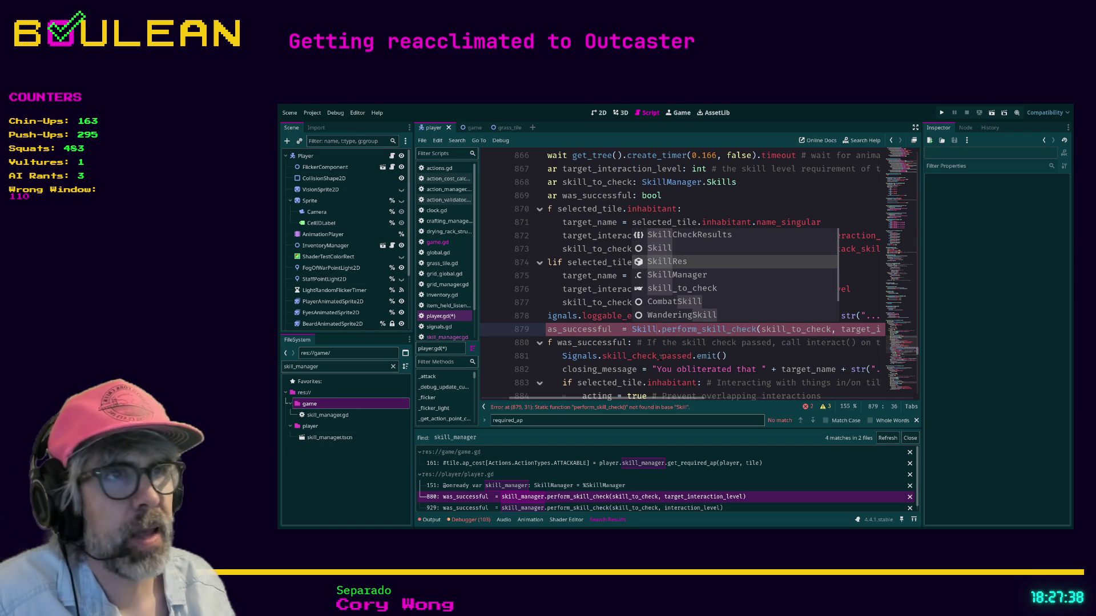
key("Down")
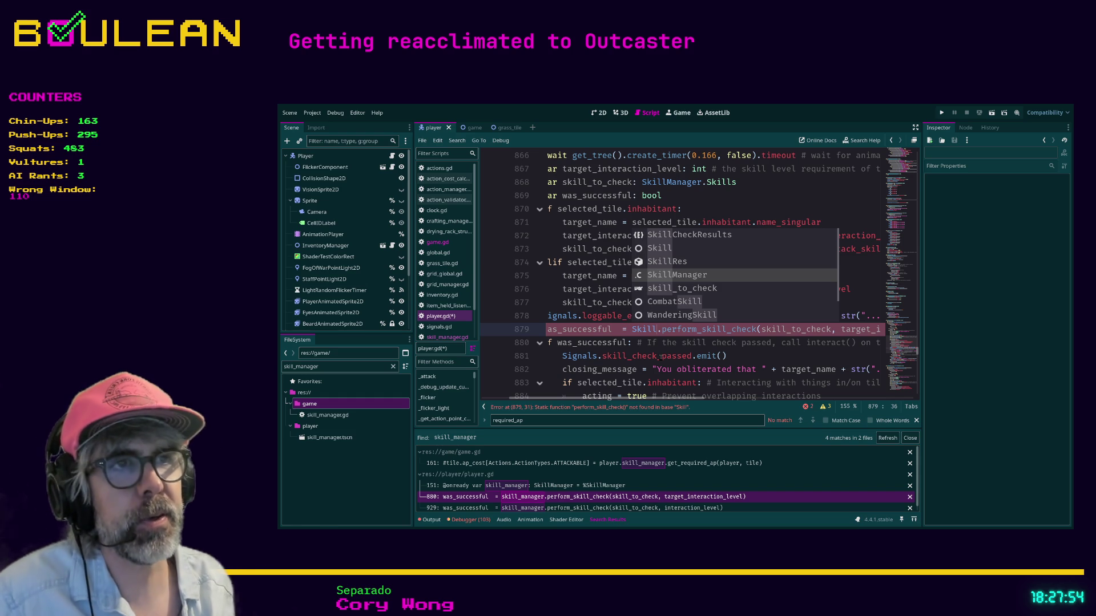
key("Return")
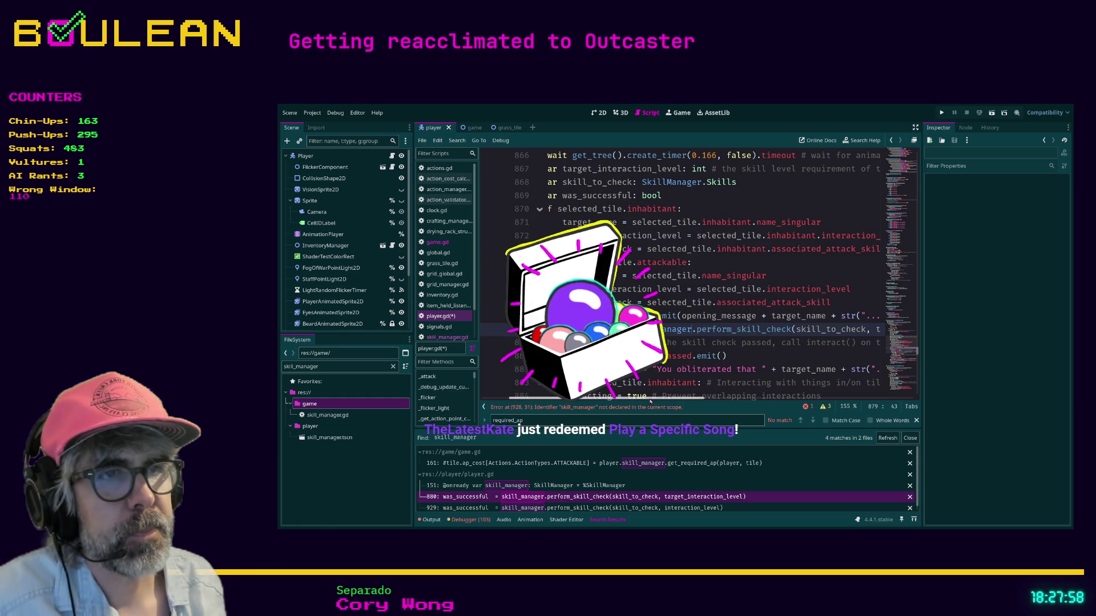
Save player.gd and start a script search for the remaining skill_manager references
left_click_drag(650, 401, 638, 401)
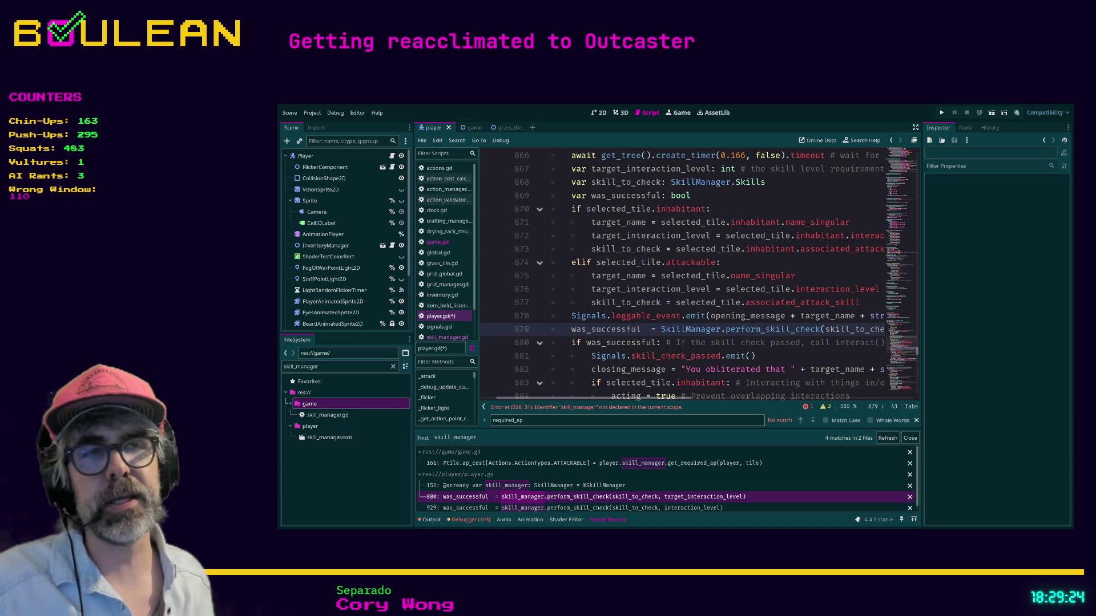
mouse_move(531, 398)
left_mouse_down()
mouse_move(588, 398)
mouse_move(528, 404)
left_mouse_up()
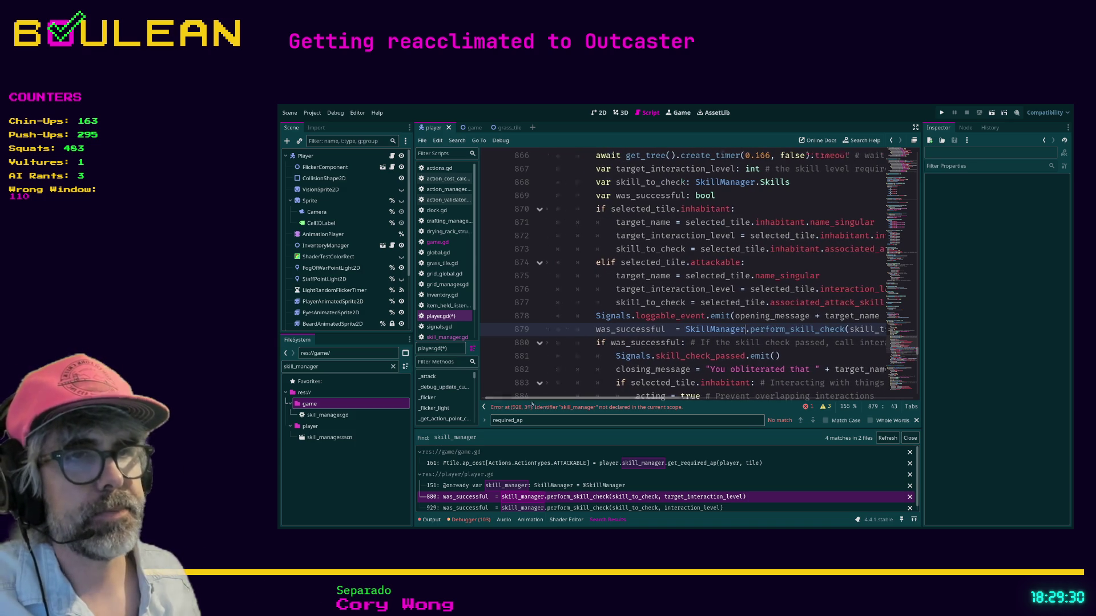
left_click(676, 329)
key("ctrl+s")
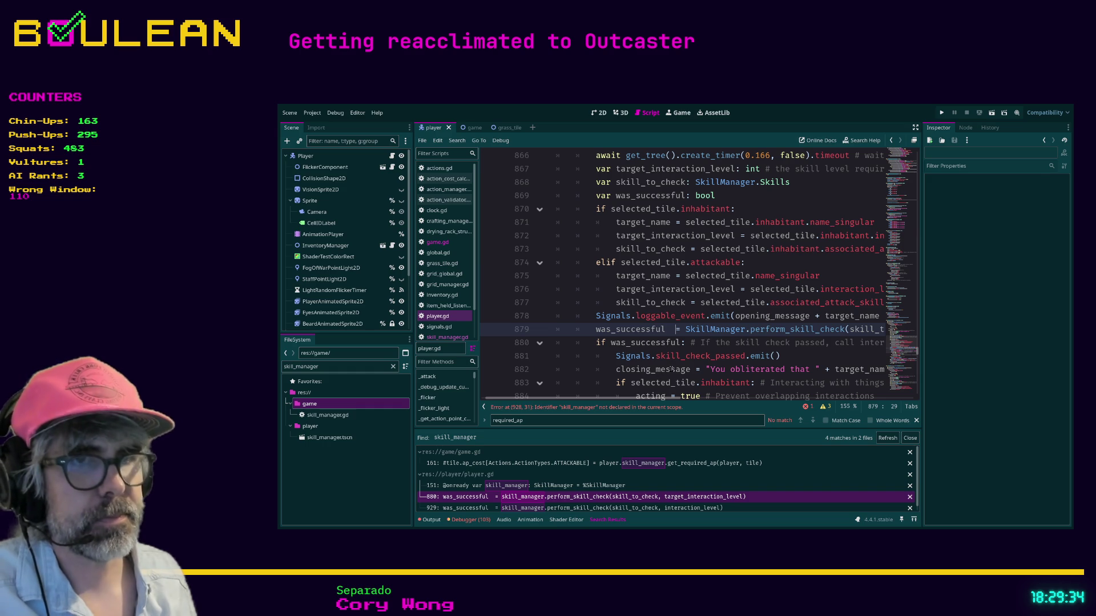
key("ctrl+f")
type("ll_manager")
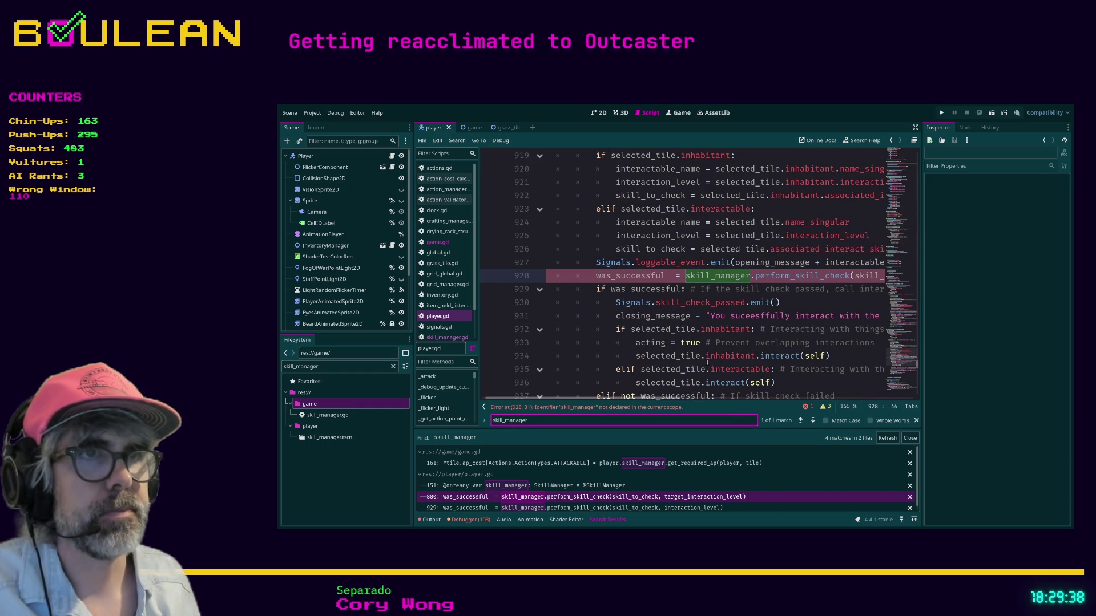
type("Sk")
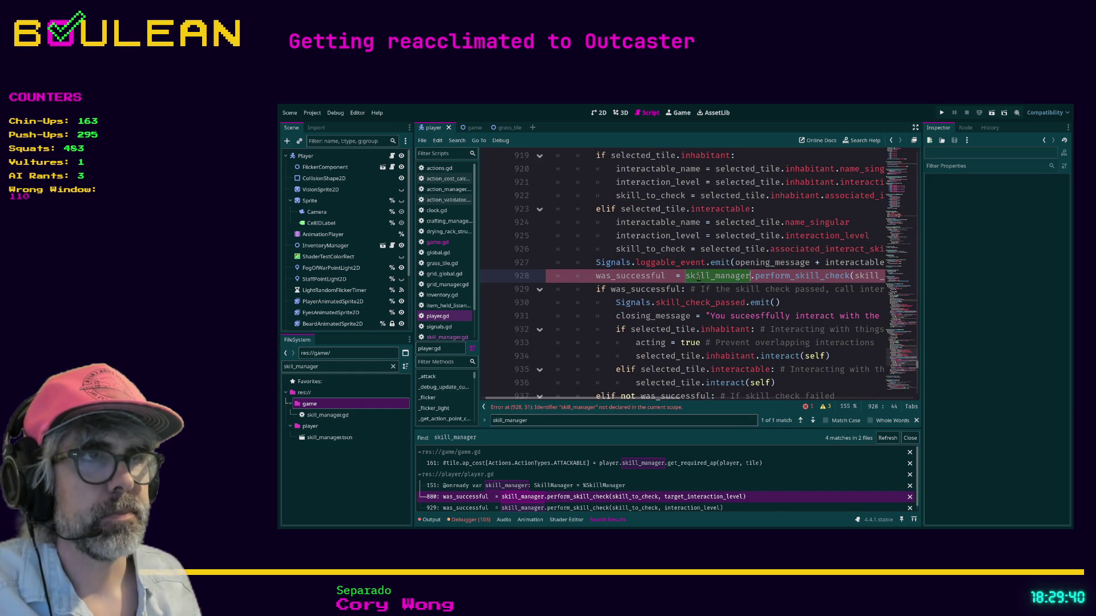
type("illManager")
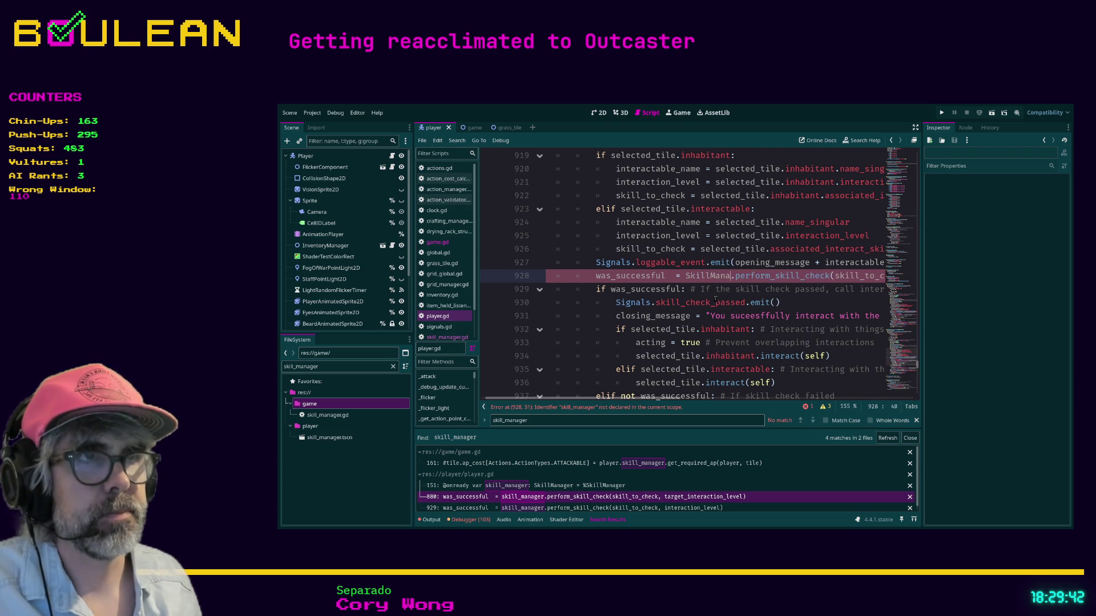
Make line 928 call SkillManager.perform_skill_check statically and save player.gd
left_click(810, 298)
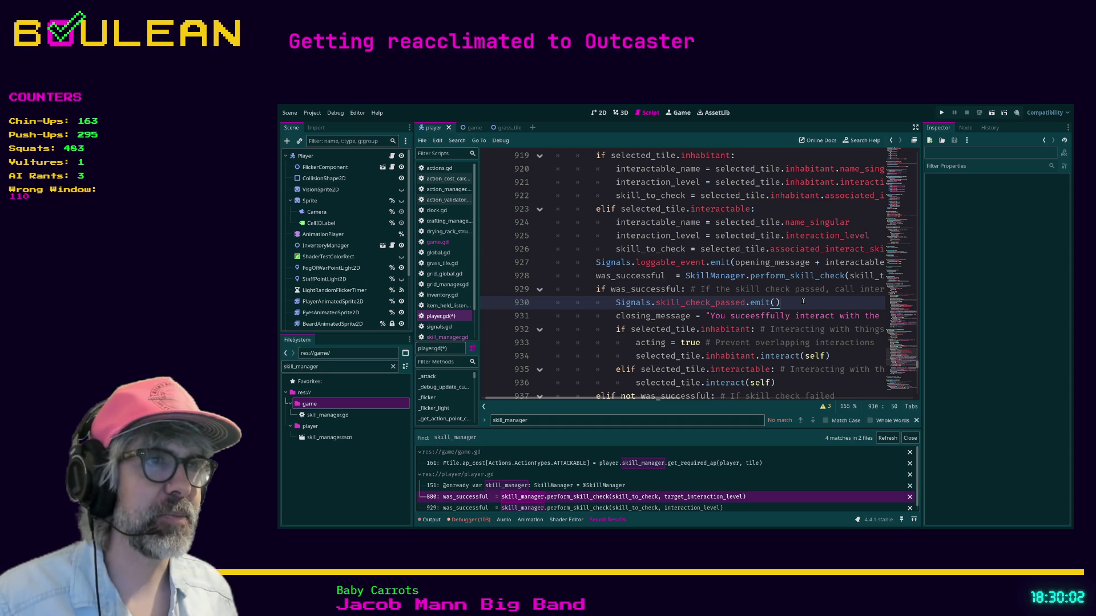
key("ctrl+s")
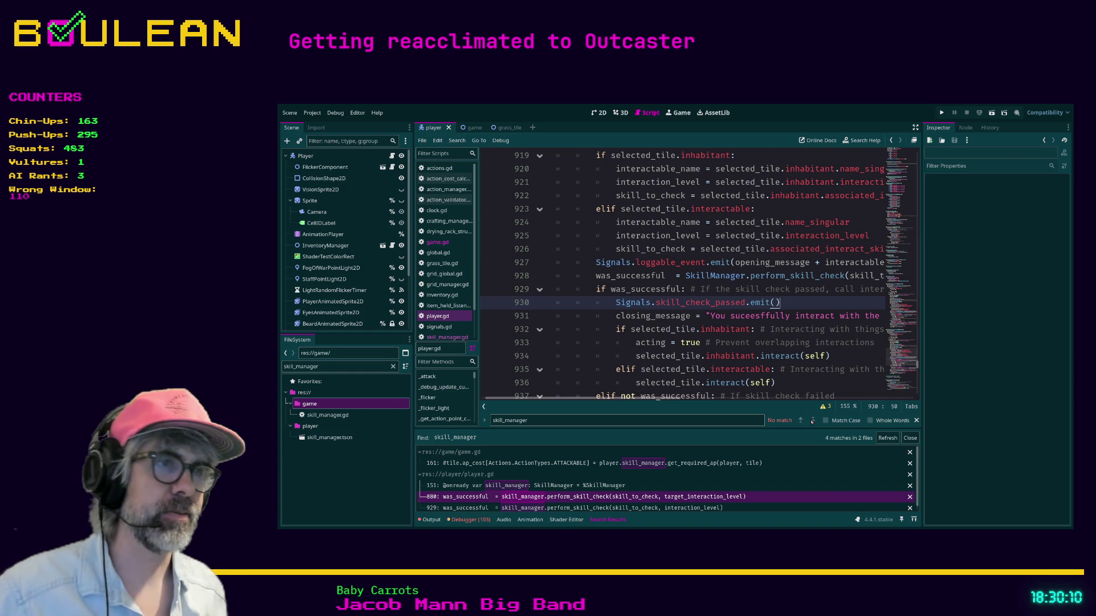
left_click(726, 420)
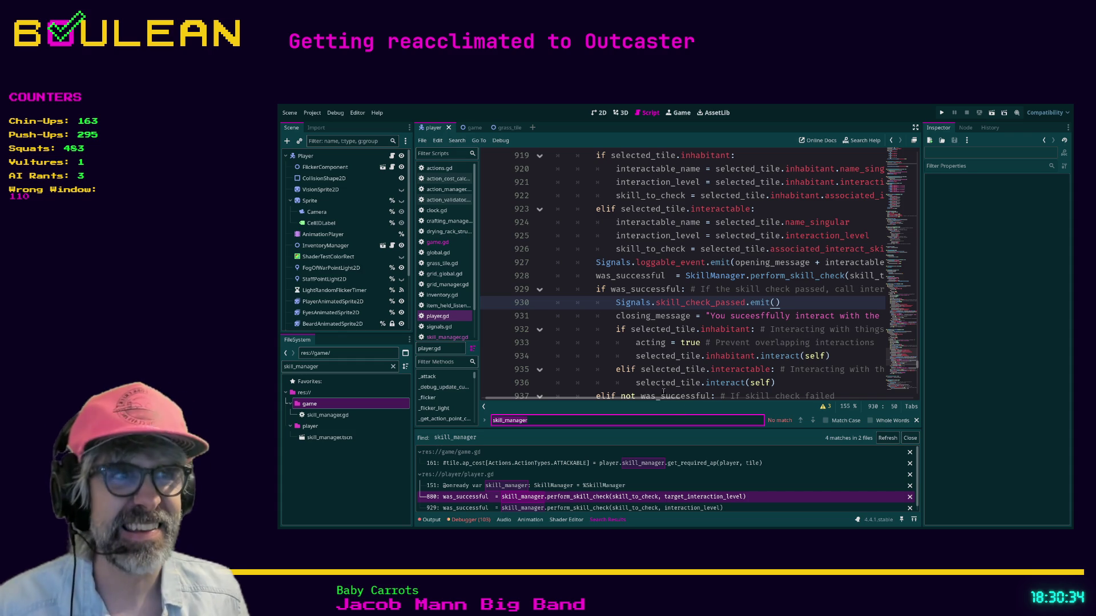
left_click_drag(666, 398, 664, 398)
Refresh the skill_manager search results and open the sole remaining match, game.gd line 161
left_click(807, 306)
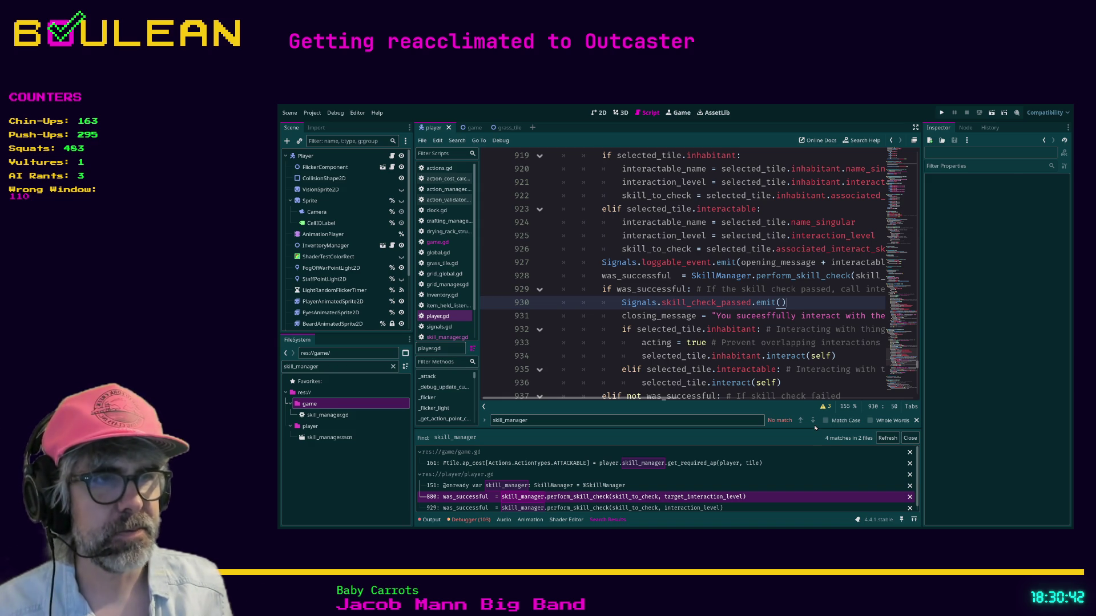
left_click(676, 507)
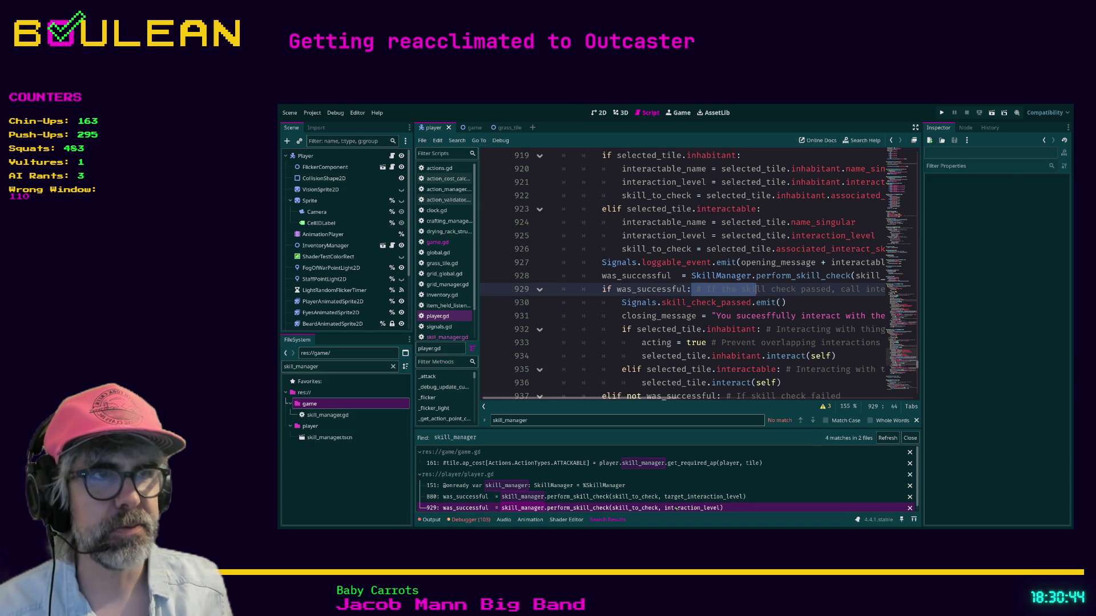
scroll(721, 486, "down", 1)
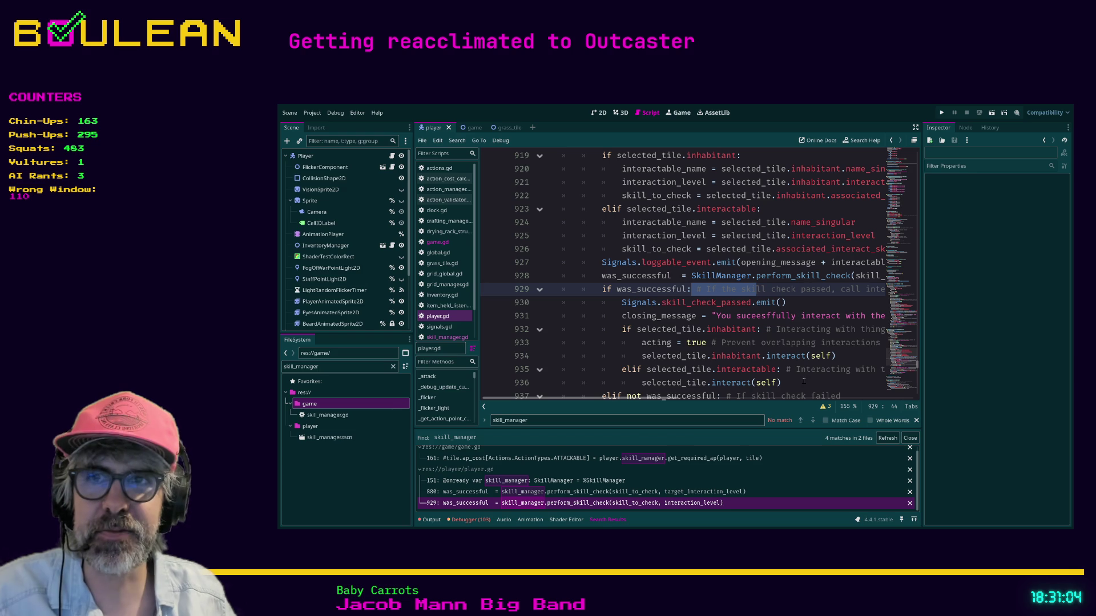
left_click(801, 305)
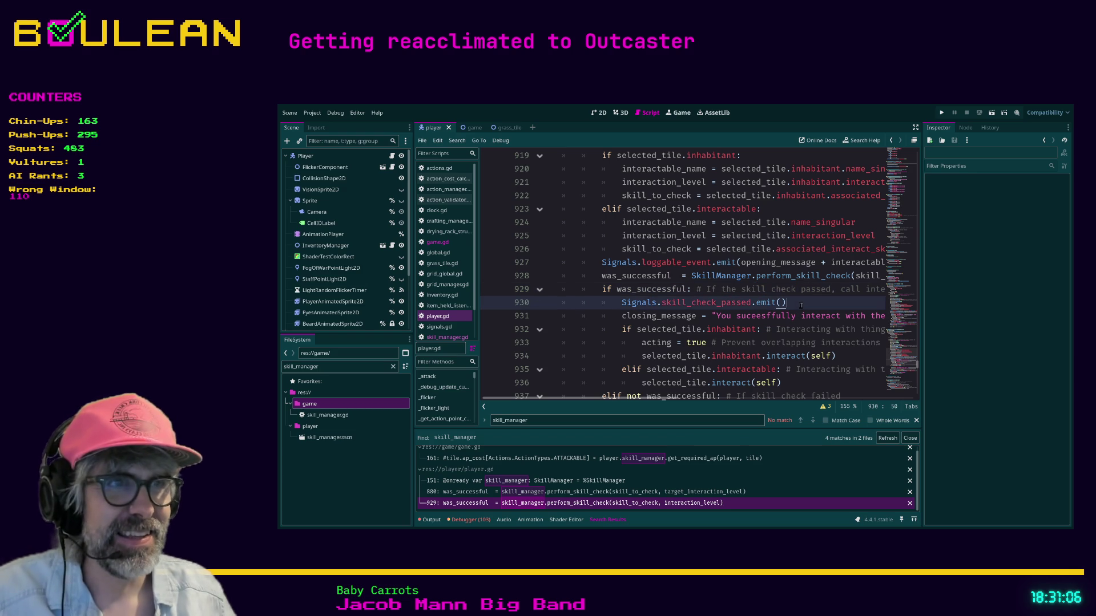
left_click(887, 438)
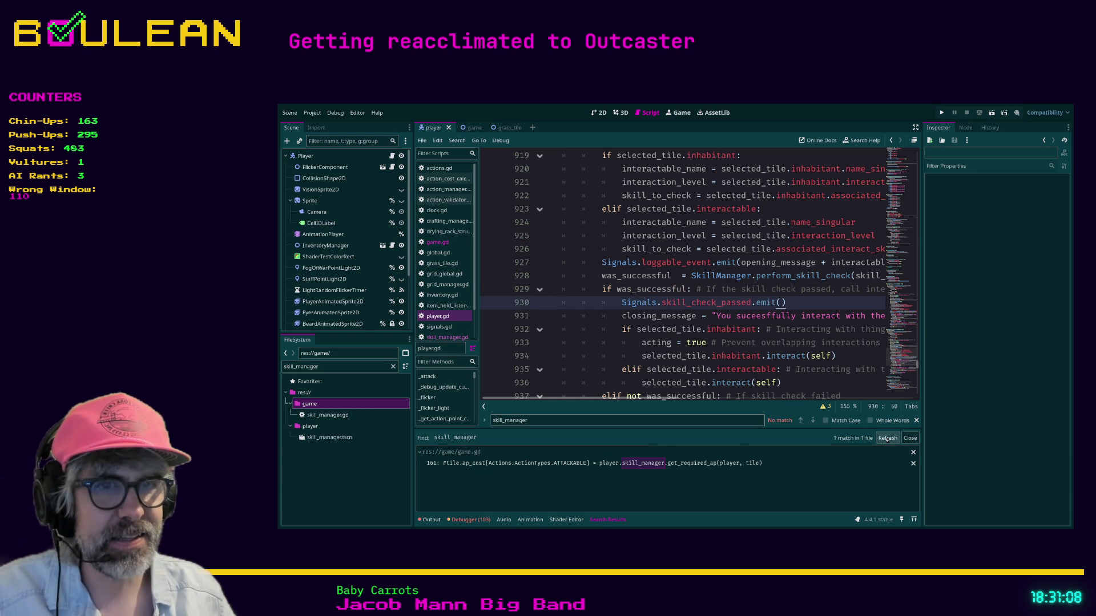
left_click(628, 463)
left_click(713, 334)
key("ctrl+s")
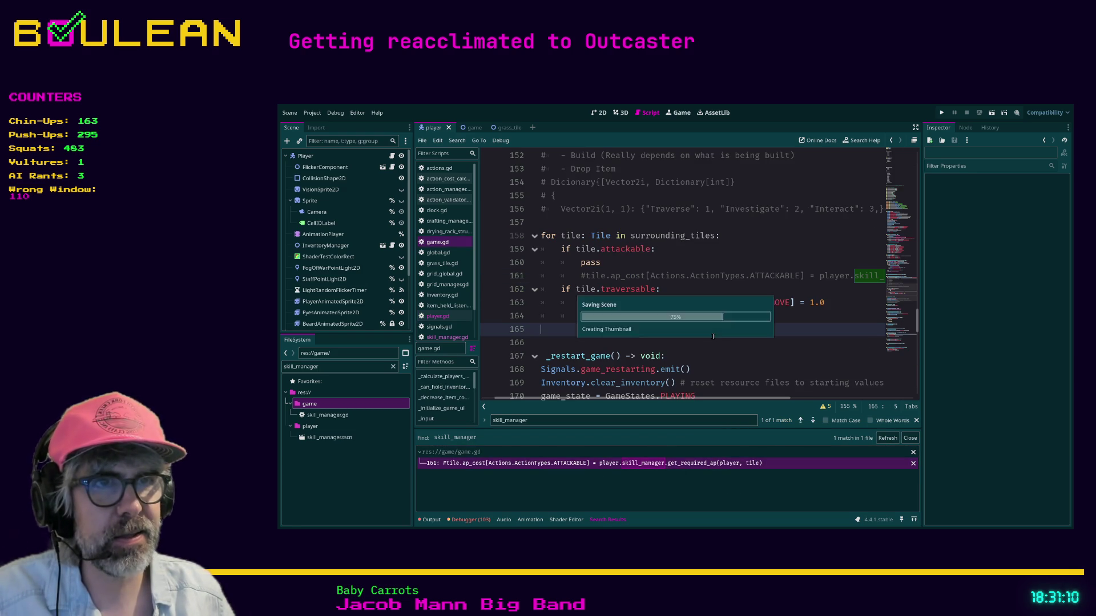
Run Outcaster, zoom out, and walk the wizard right, down and right toward the goblin
key("F5")
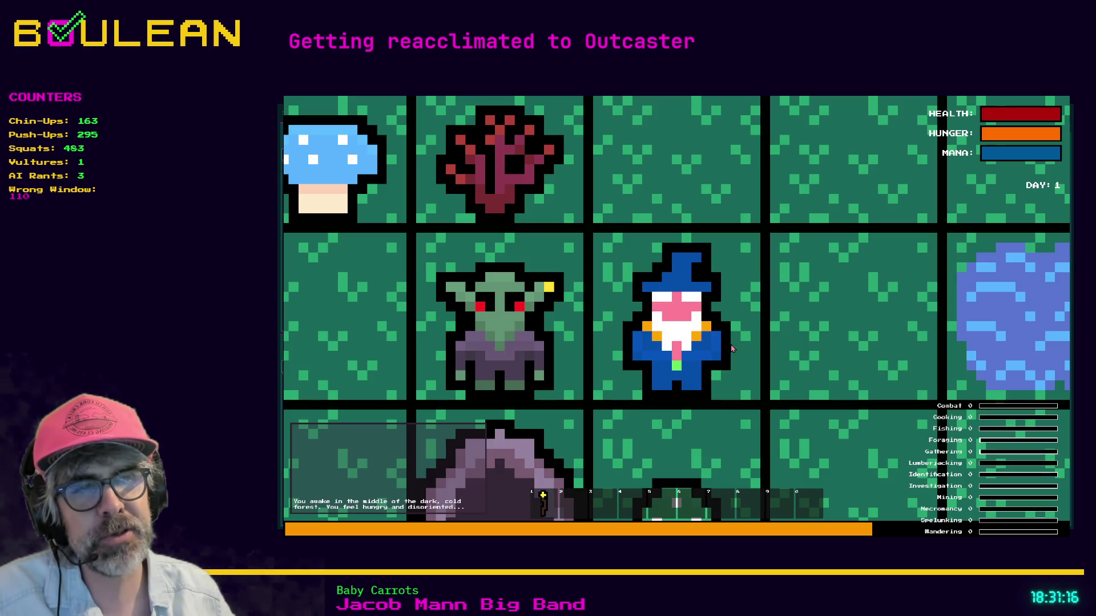
scroll(732, 348, "down", 5)
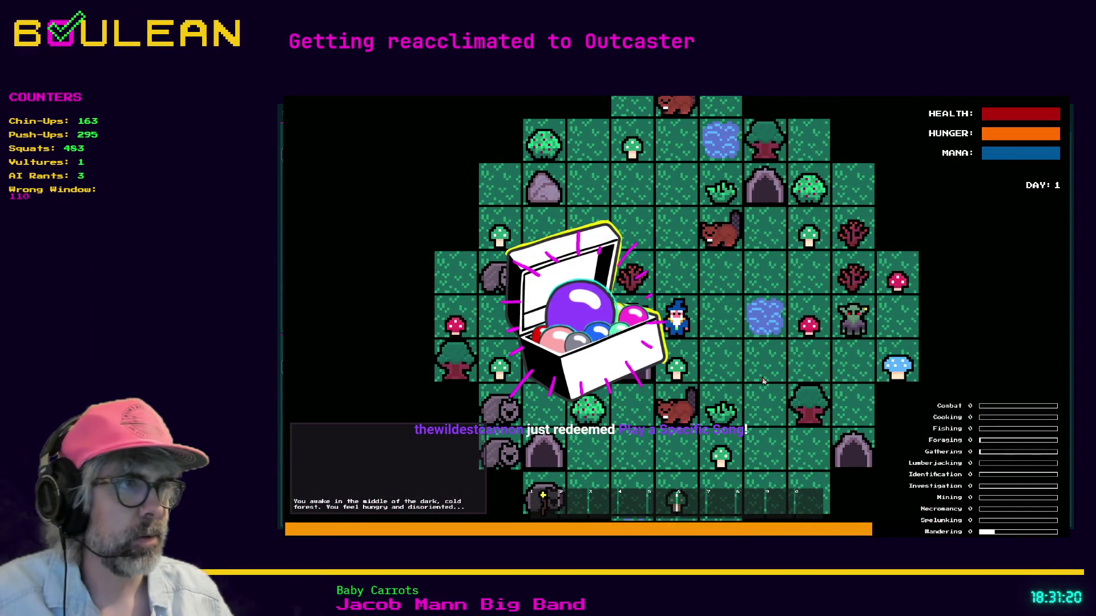
key("Right")
key("Down")
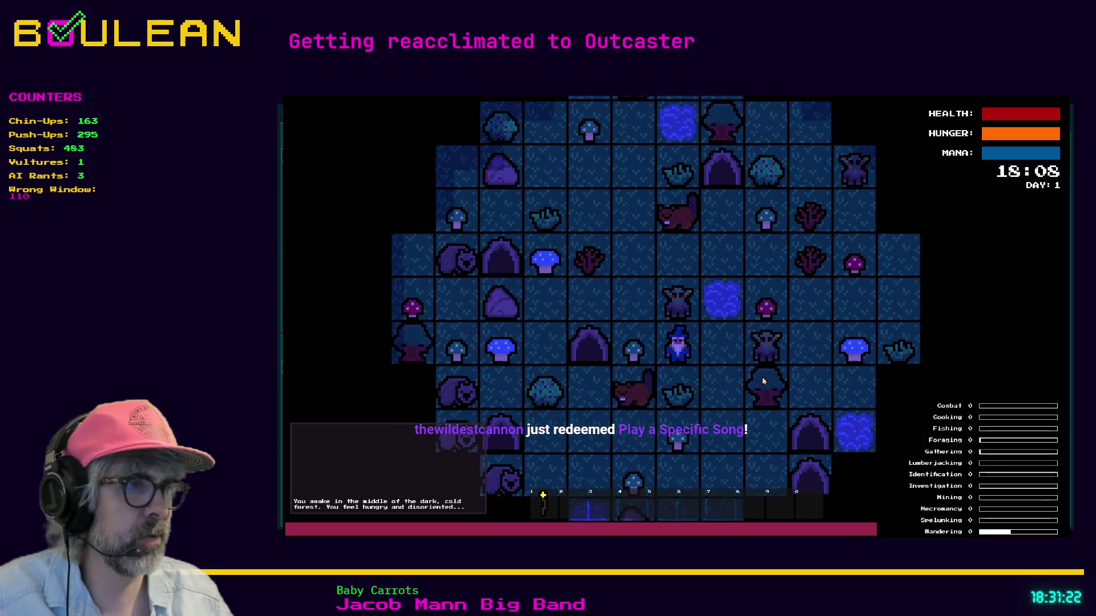
key("Right")
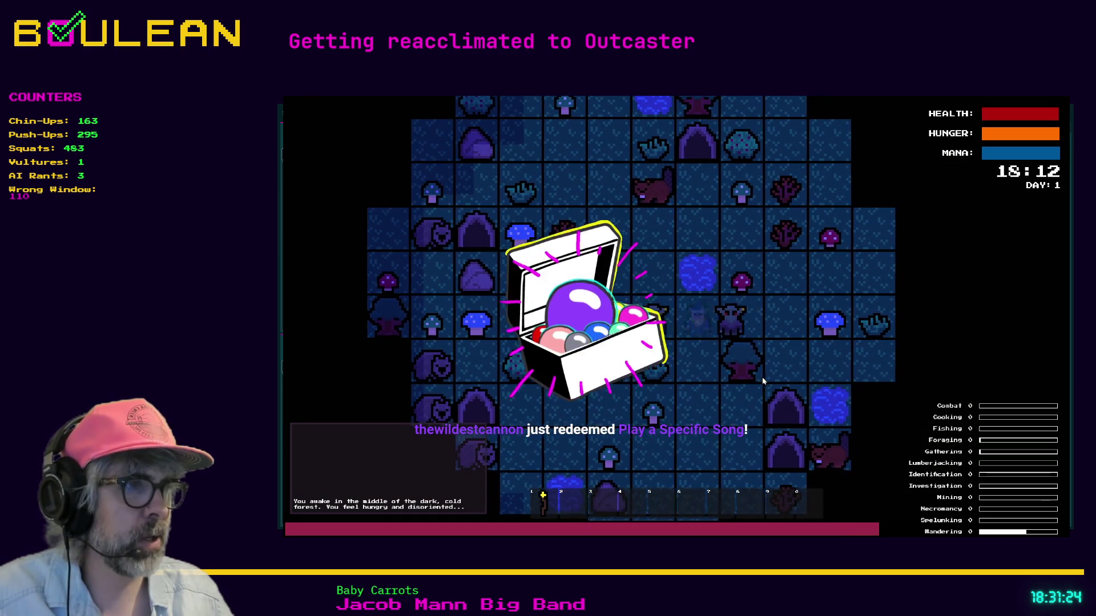
Attack the goblin beside the wizard repeatedly until it is defeated
key("Left")
key("Left")
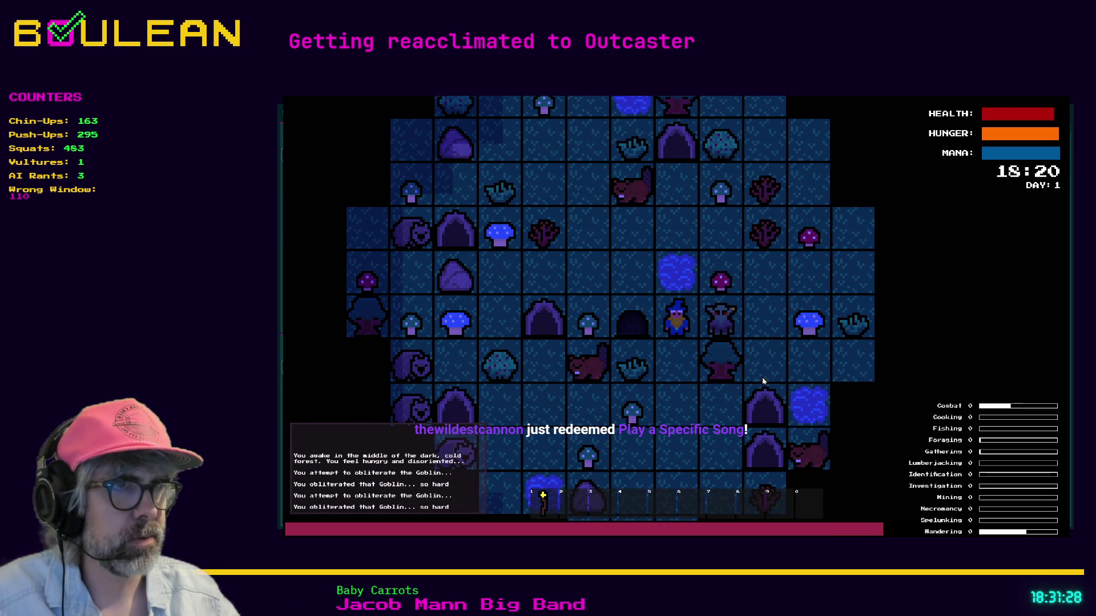
key("Right")
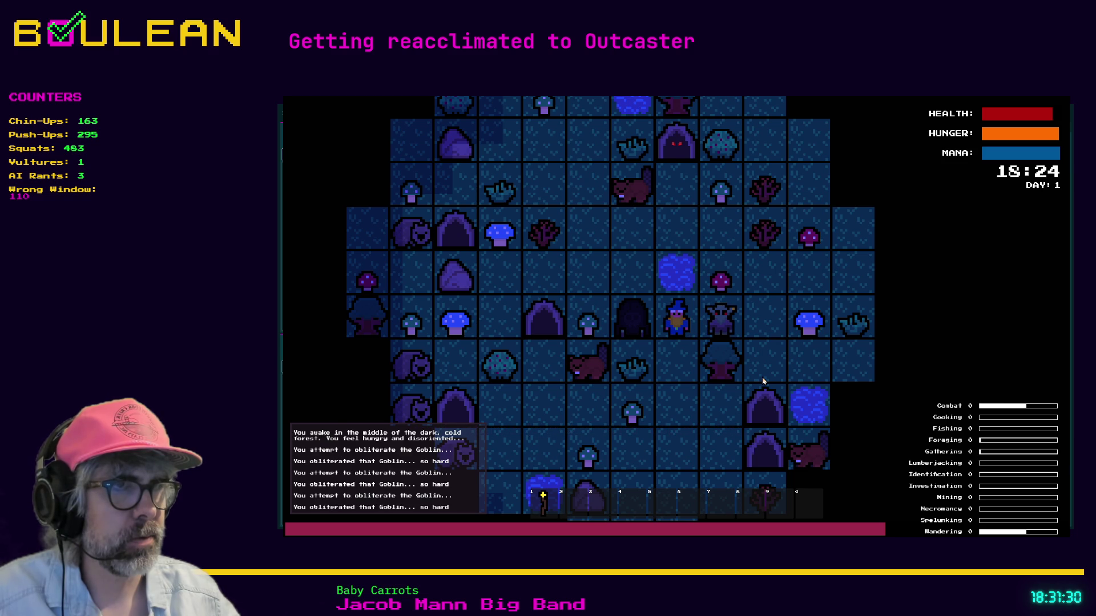
key("Right")
key("Right")
key("Right")
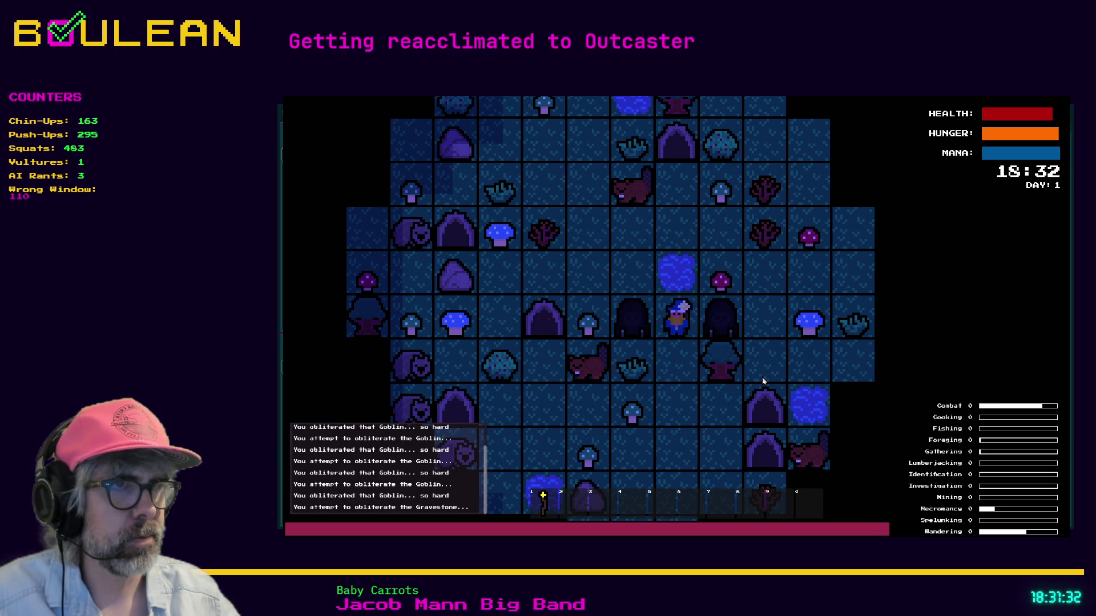
Craft a cauldron and place it right of the wizard
key("c")
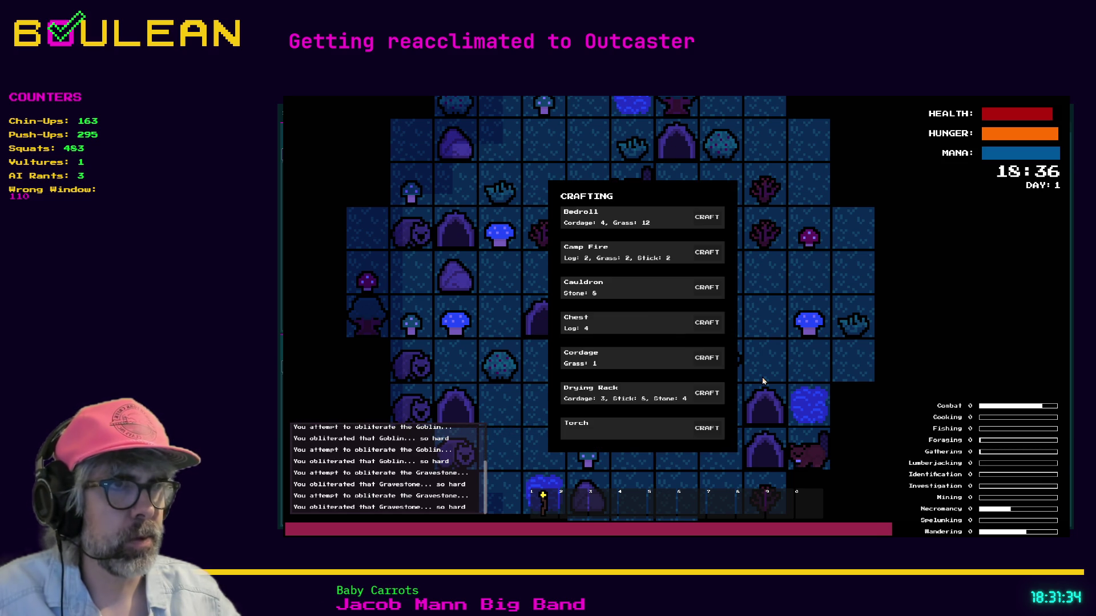
left_click(710, 288)
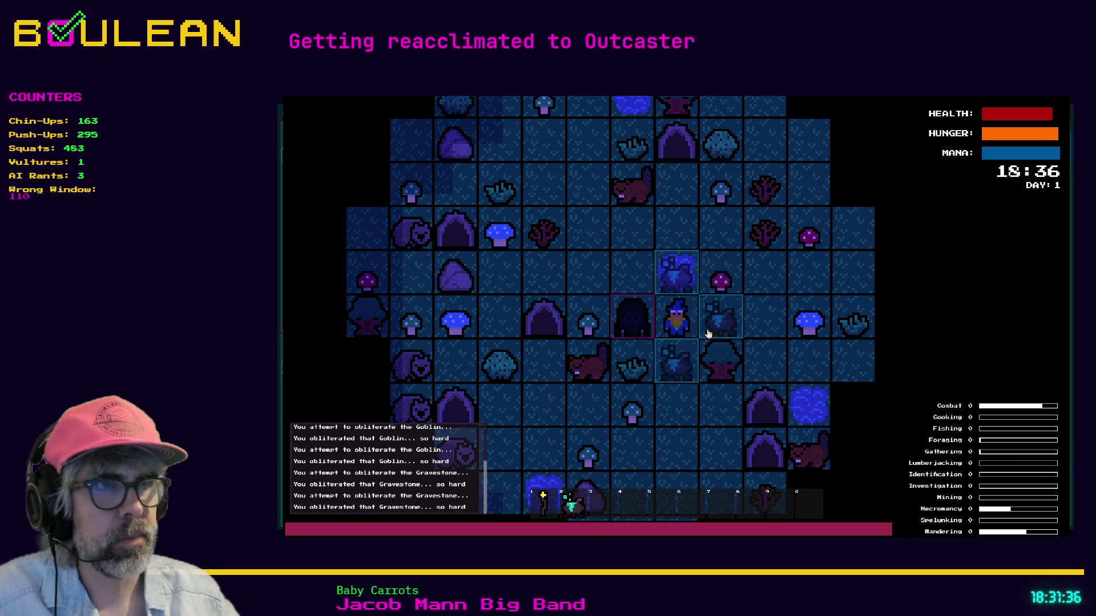
left_click(708, 334)
Smash the gravestone left of the wizard and step onto its dropped Soul
key("Left")
key("Left")
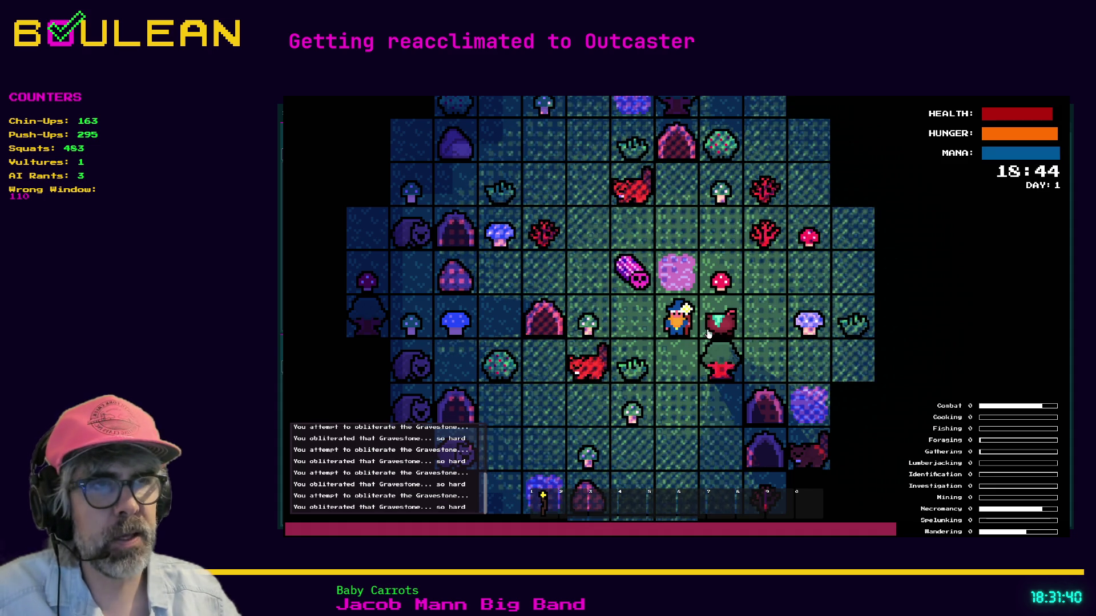
key("Up")
key("Left")
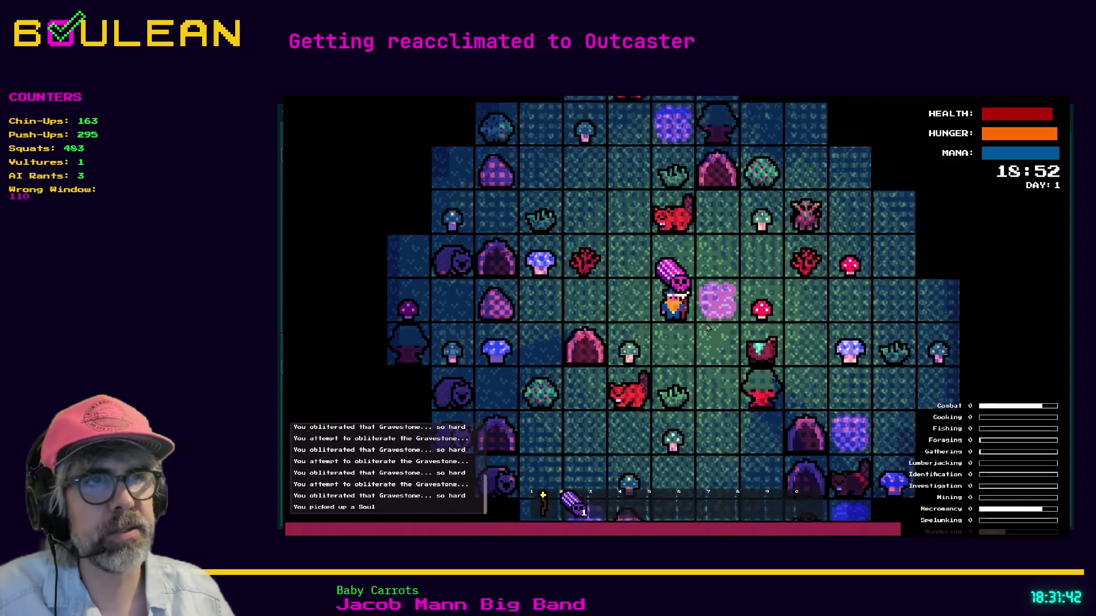
Craft a campfire beside the wizard, then move down and right to fish the water above
key("c")
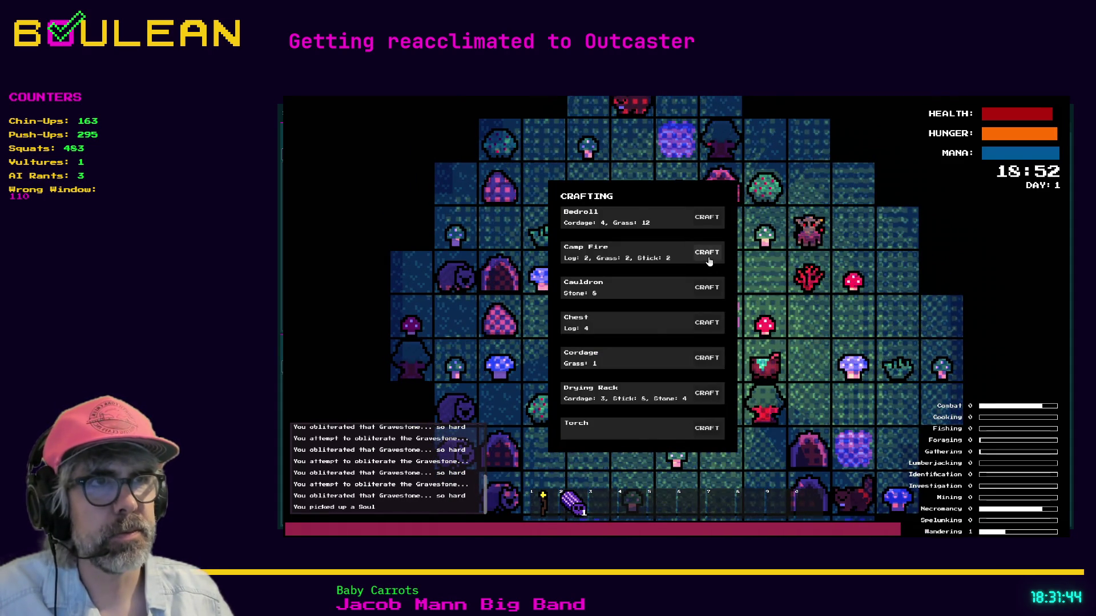
left_click(708, 258)
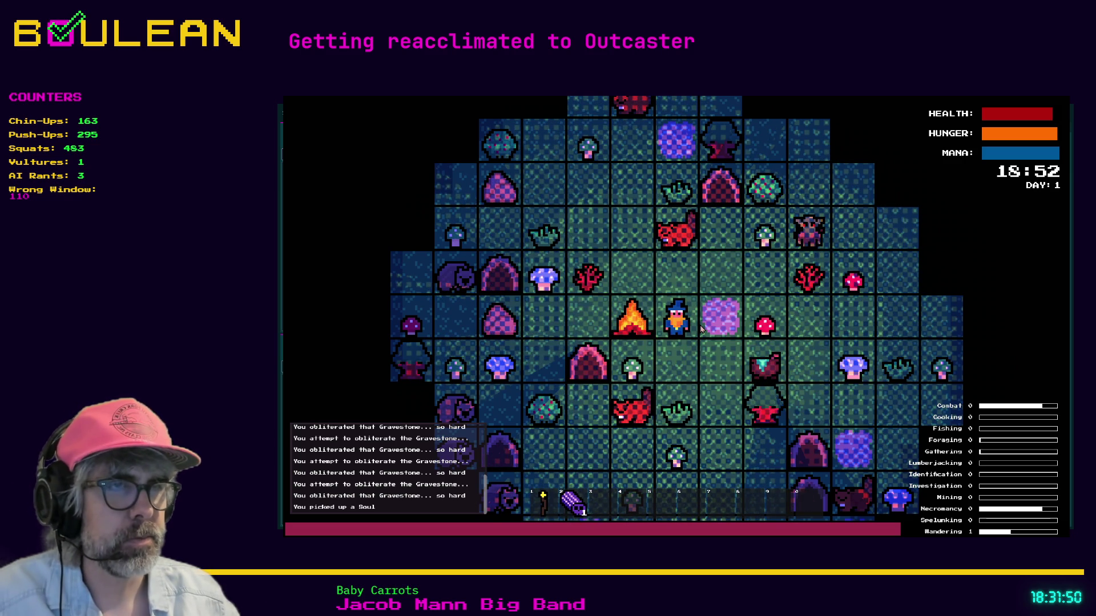
key("Down")
key("Right")
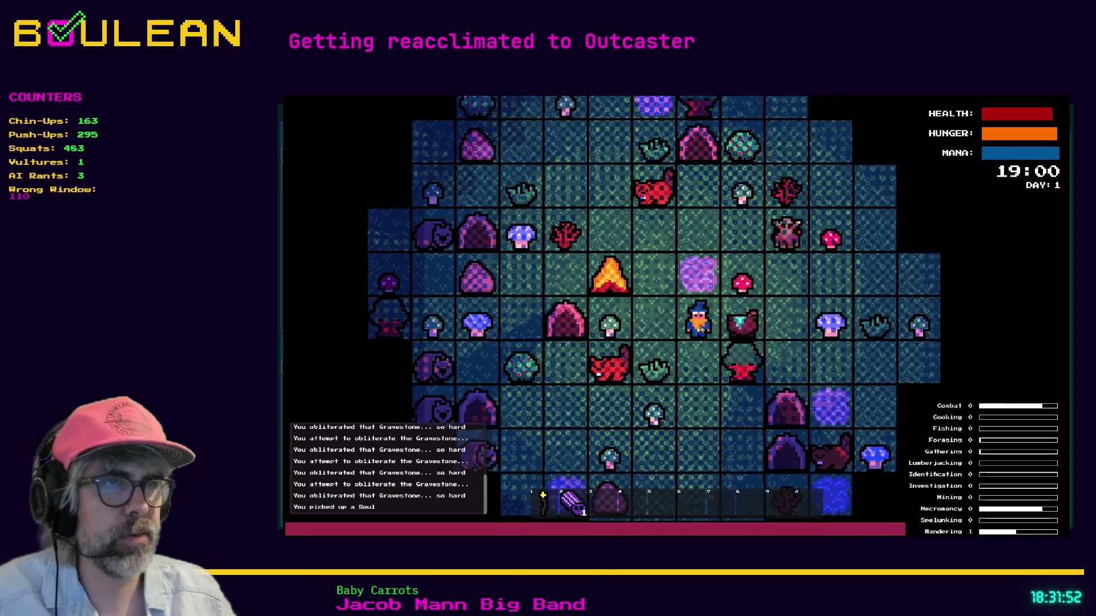
scroll(702, 330, "up", 3)
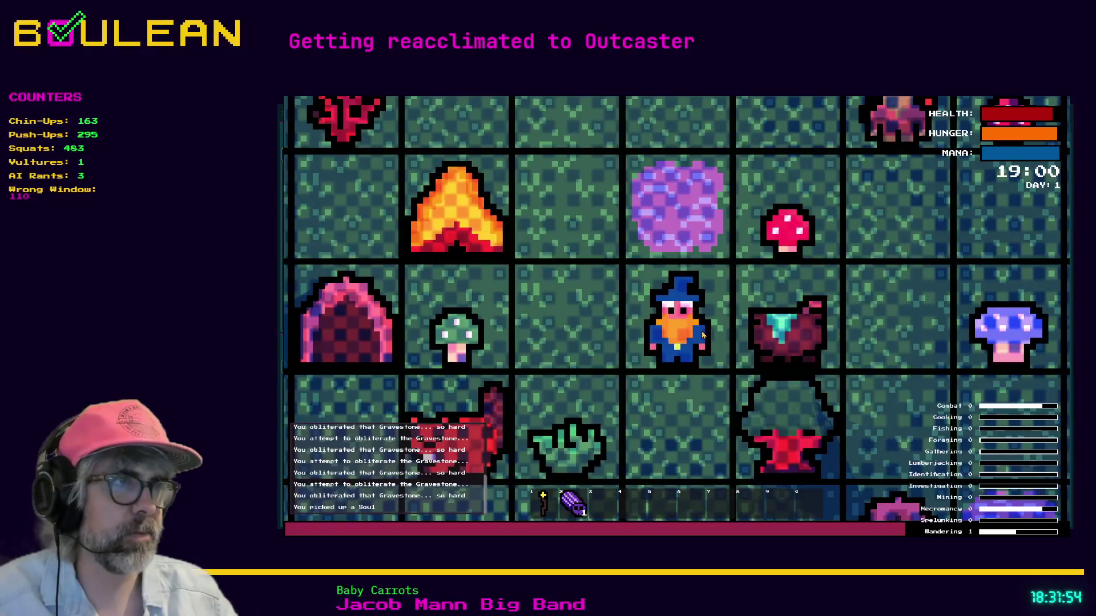
scroll(703, 335, "down", 2)
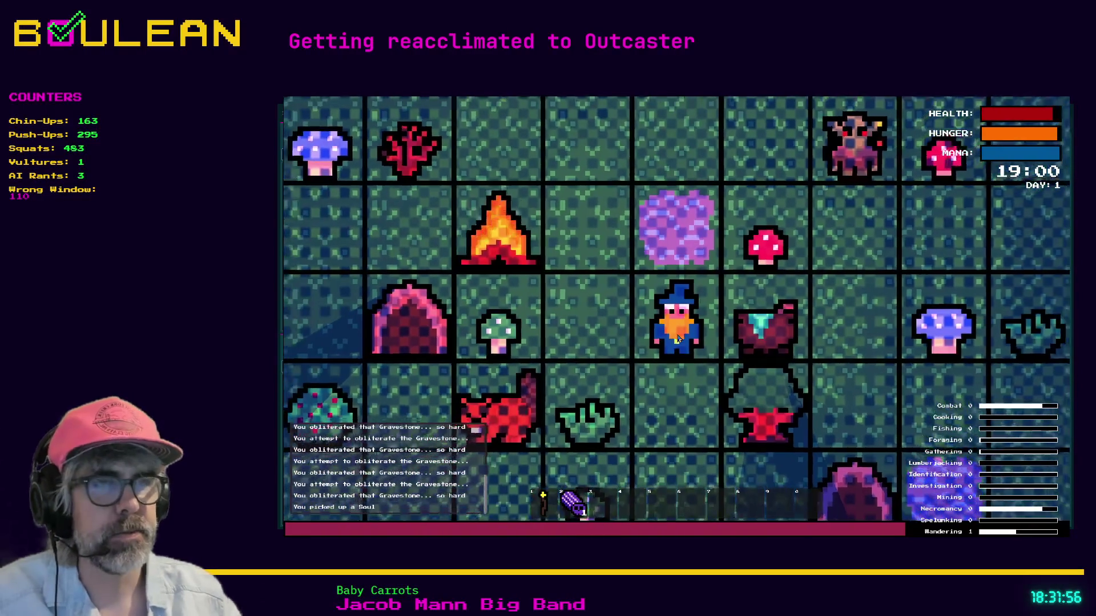
key("Up")
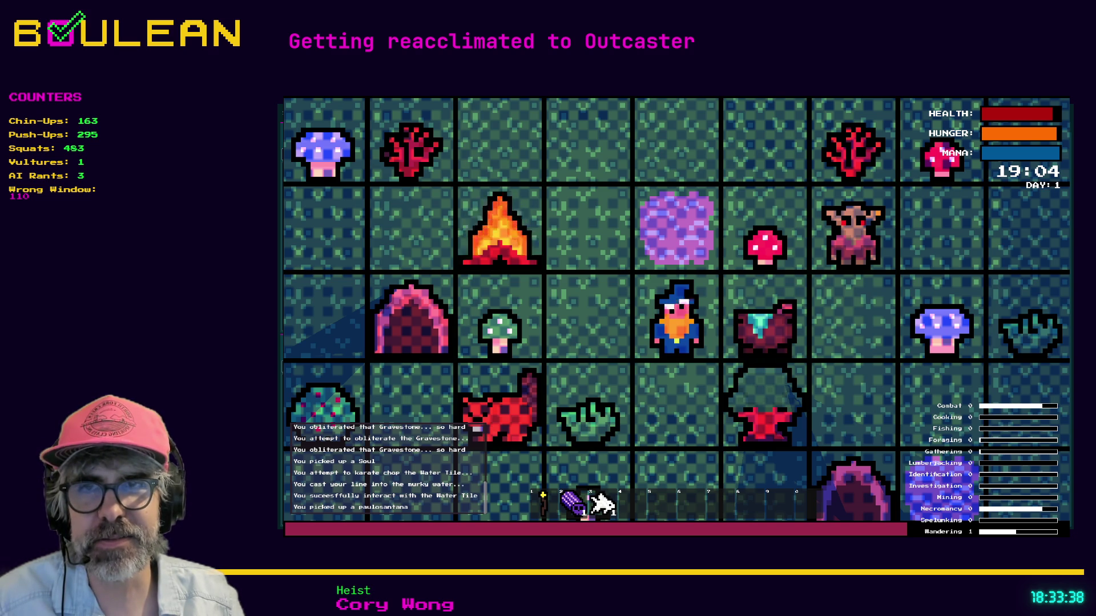
Walk the wizard around and back down so he stands beside the water tile
scroll(677, 320, "up", 3)
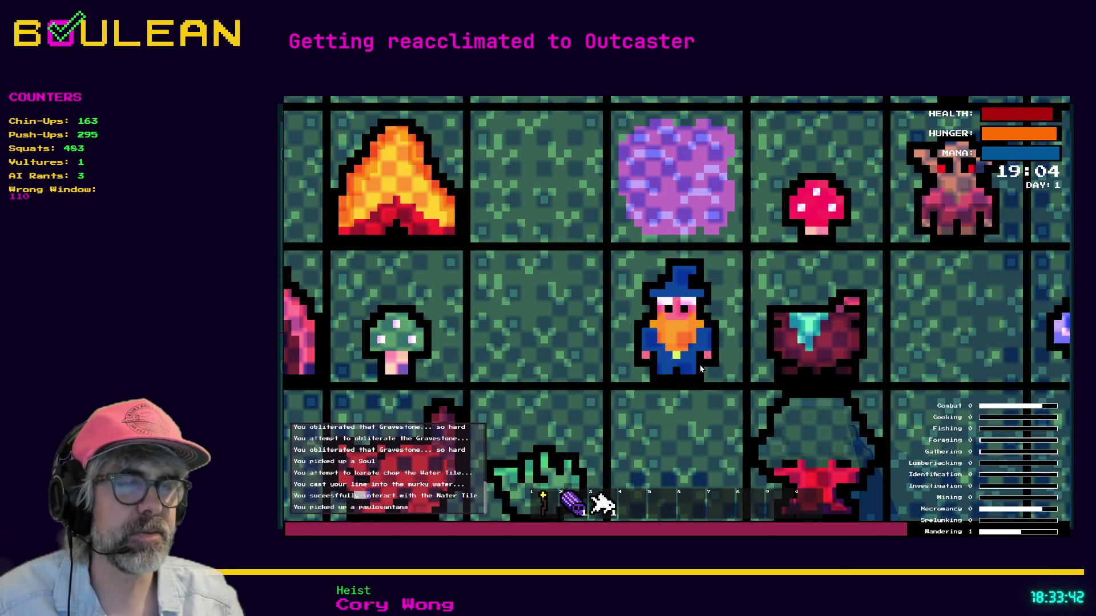
key("a")
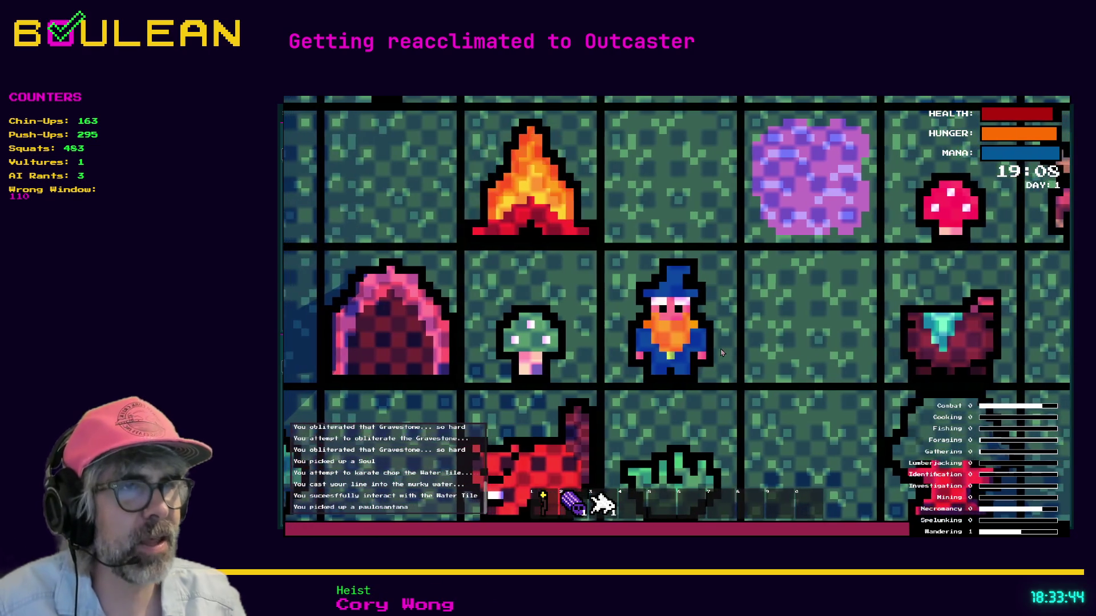
key("d")
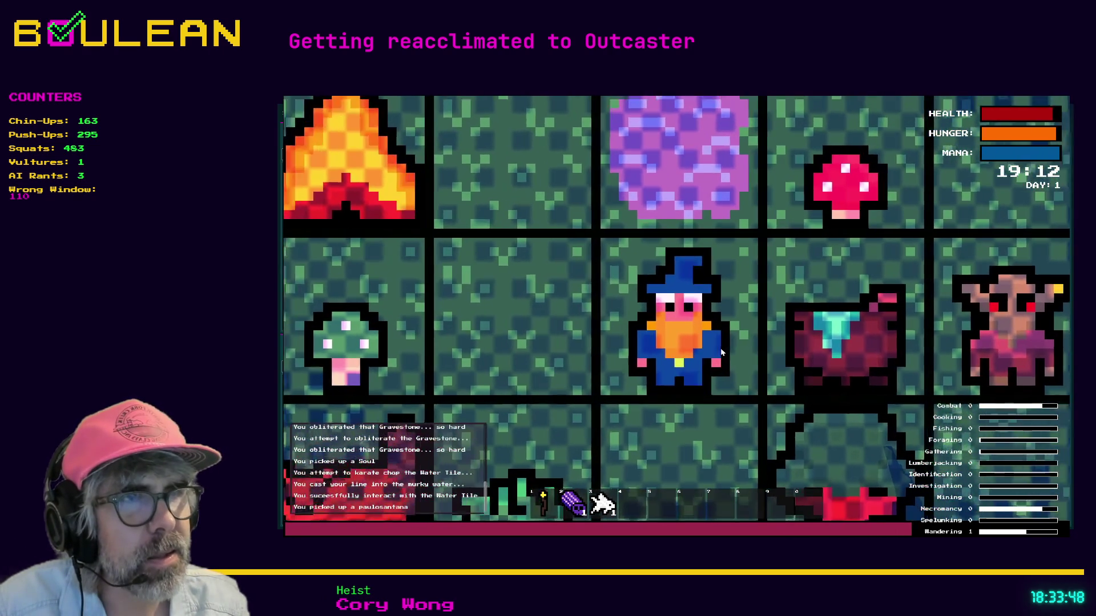
key("a")
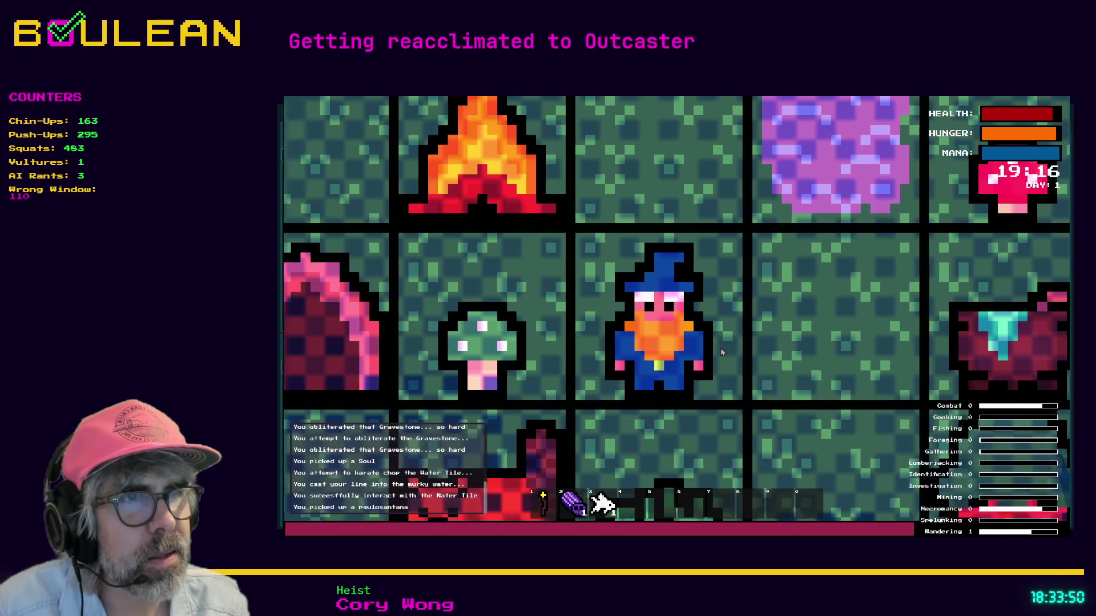
key("w")
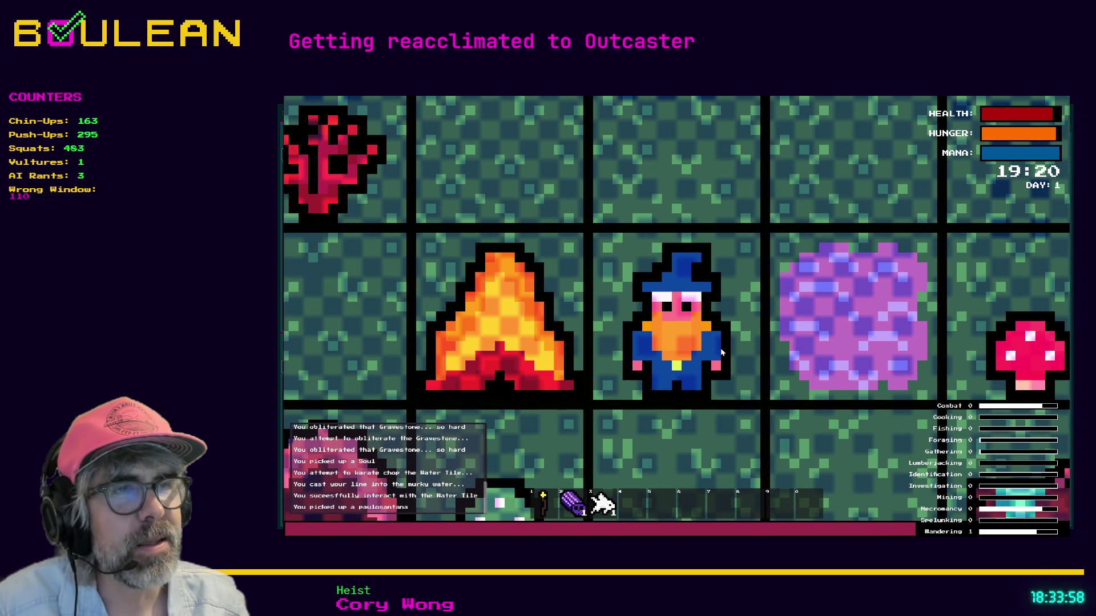
key("w")
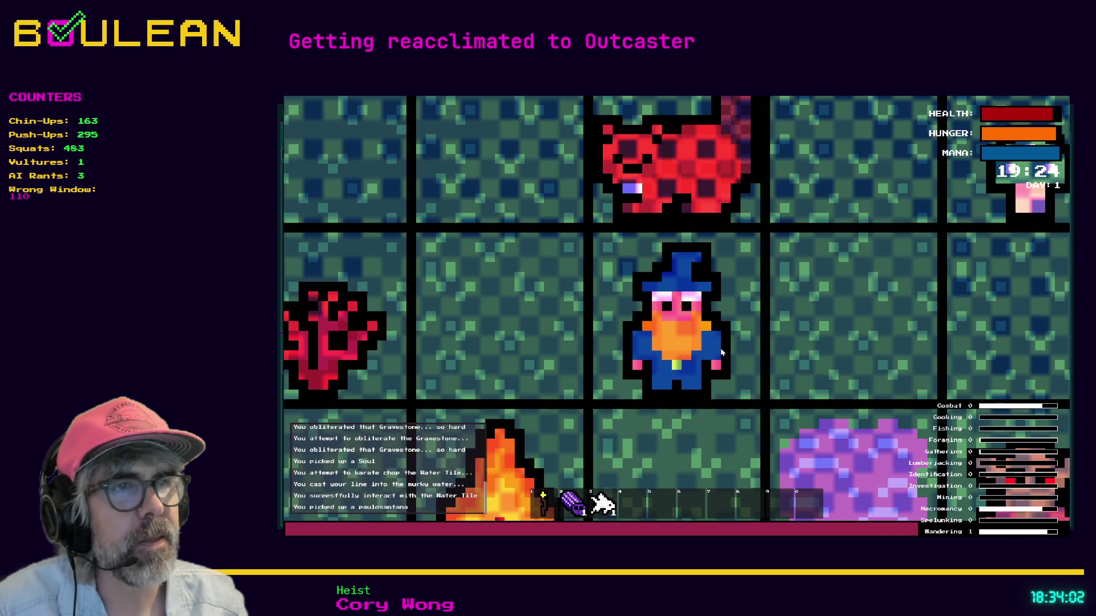
key("d")
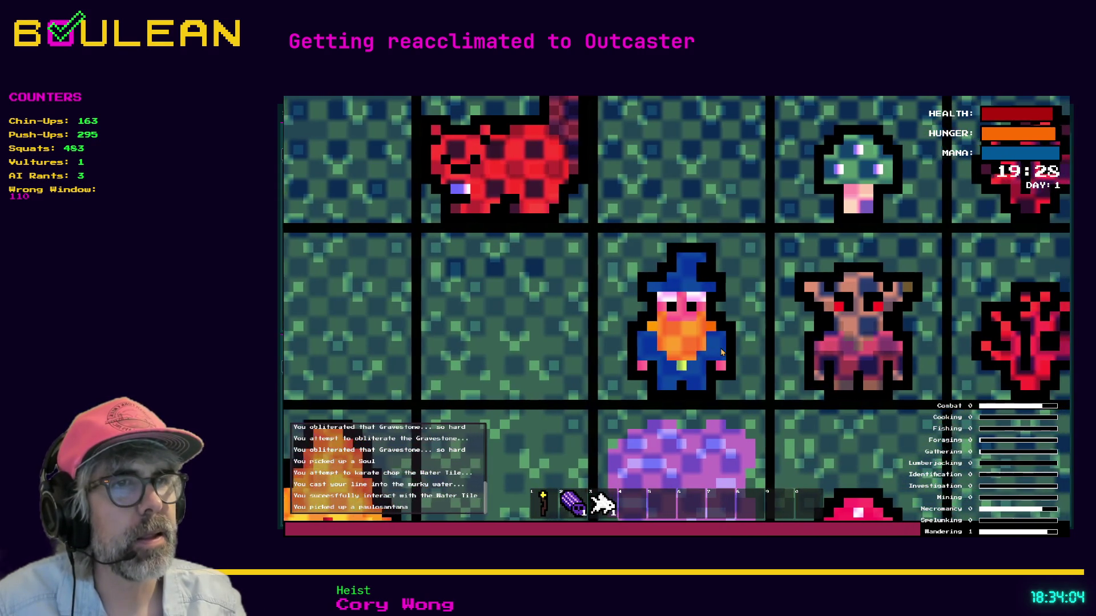
key("a")
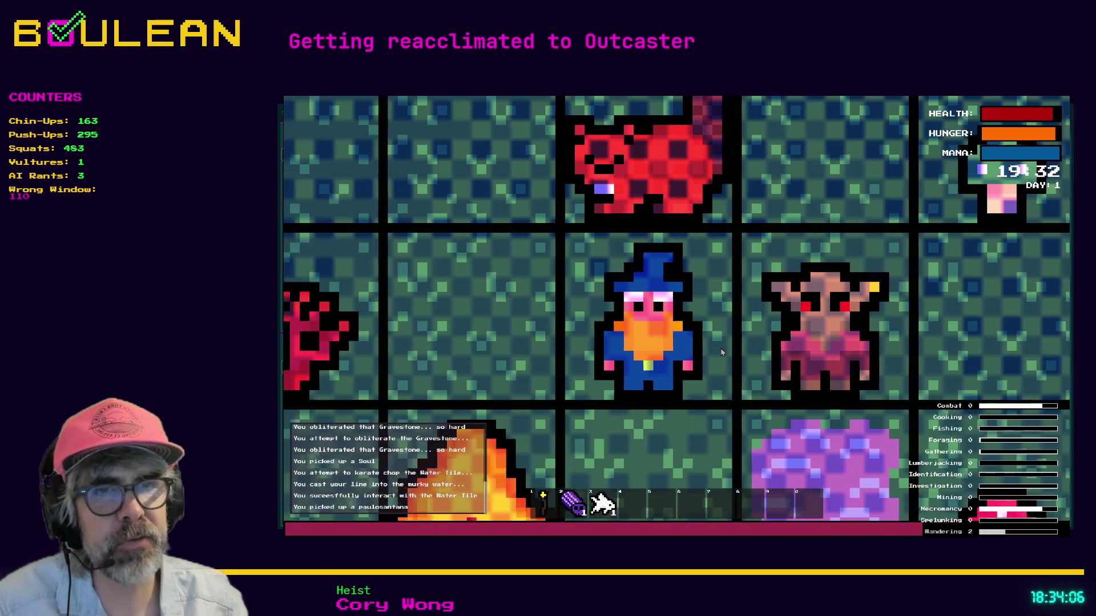
key("s")
Fish the adjacent water tile five more times with the direction keys
key("d")
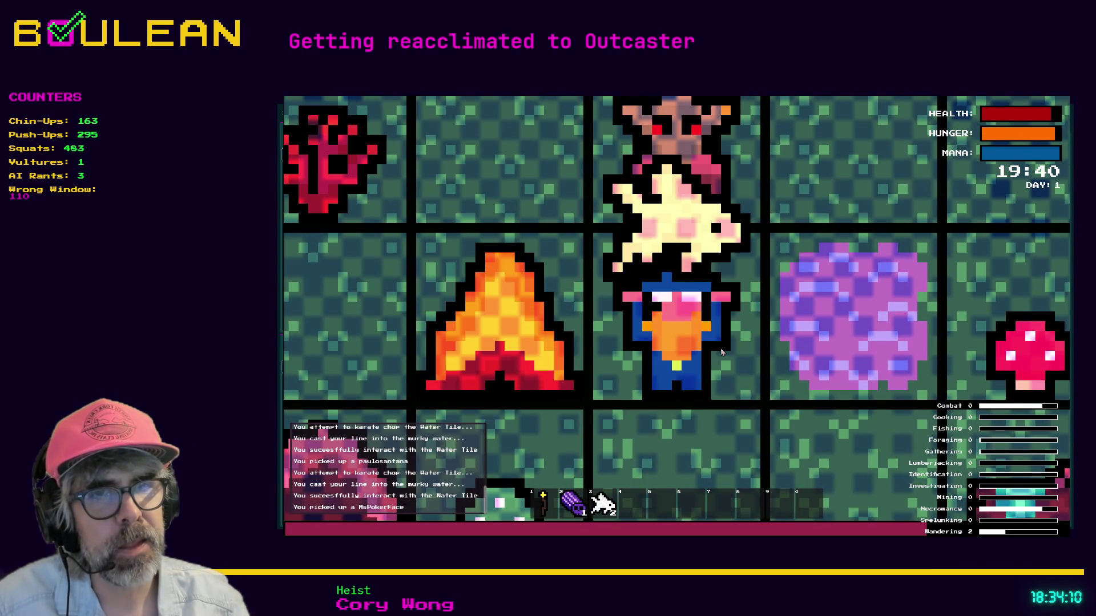
key("d")
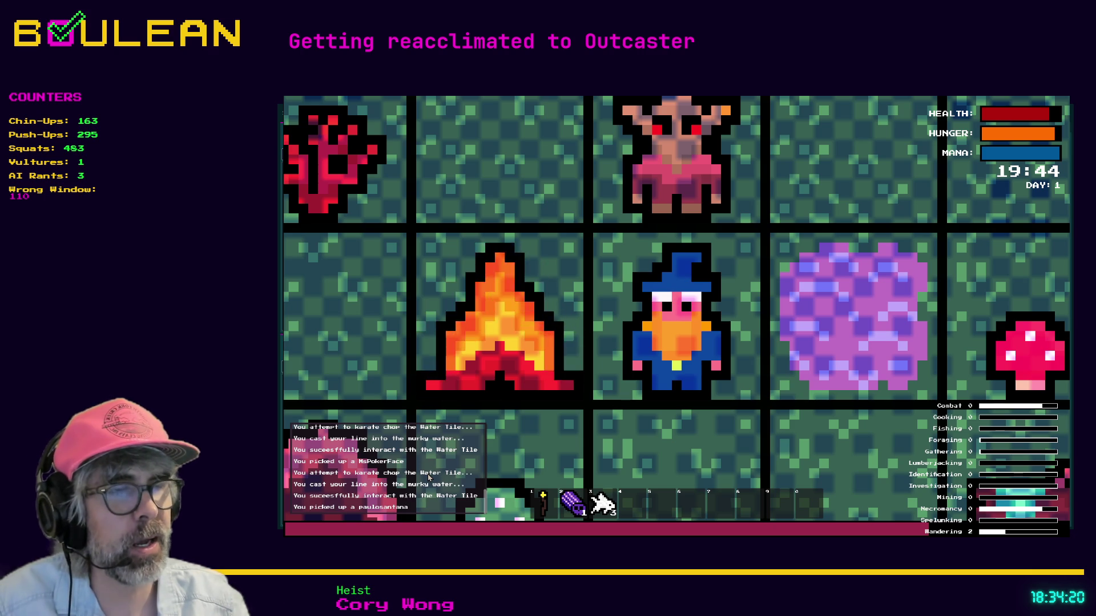
key("Up")
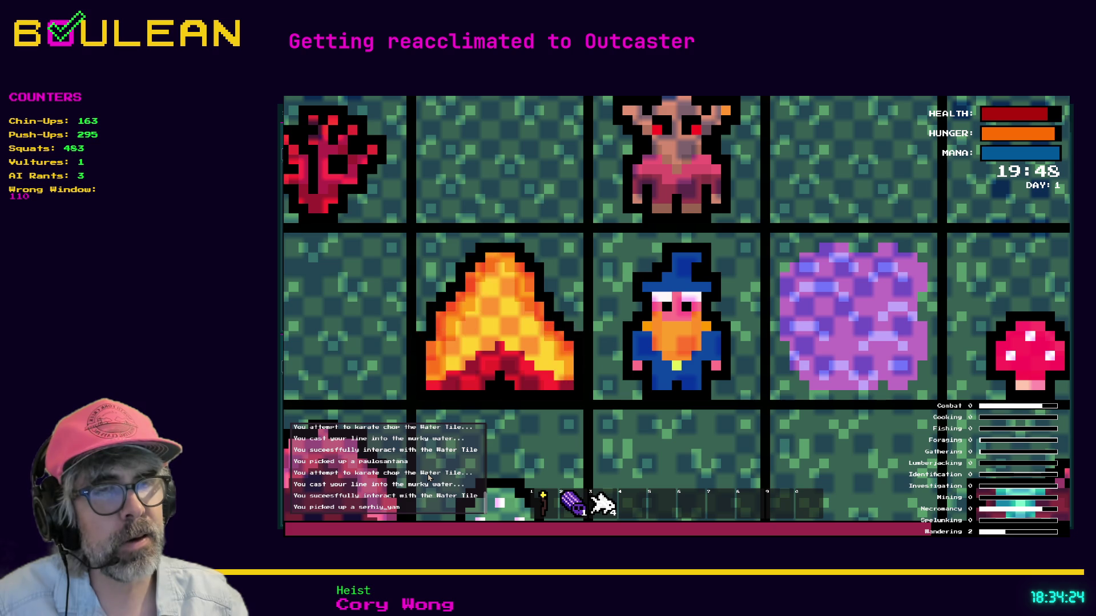
key("Up")
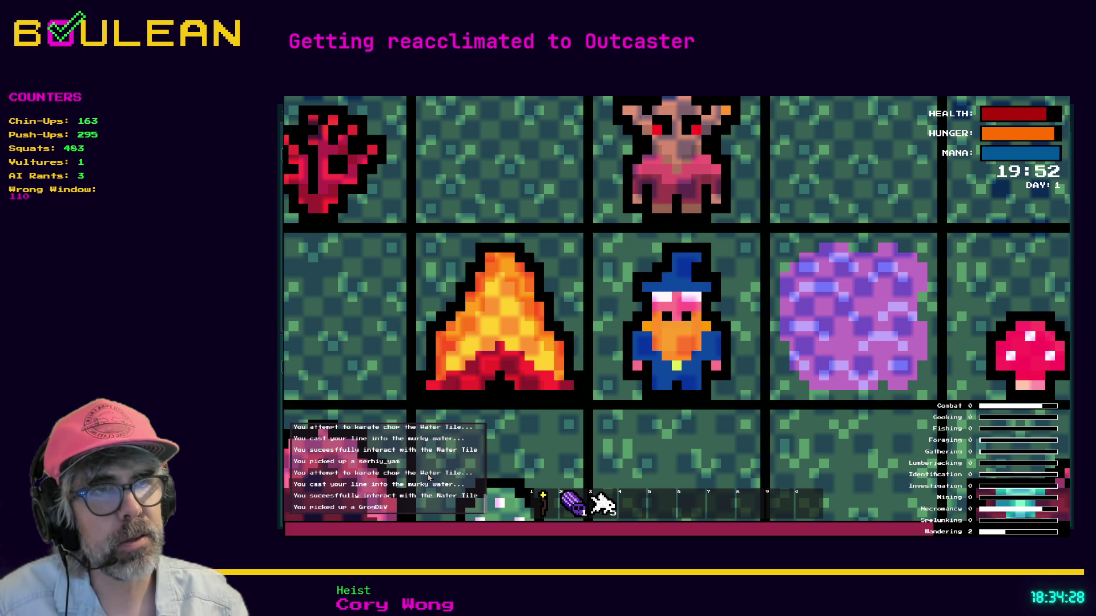
key("Up")
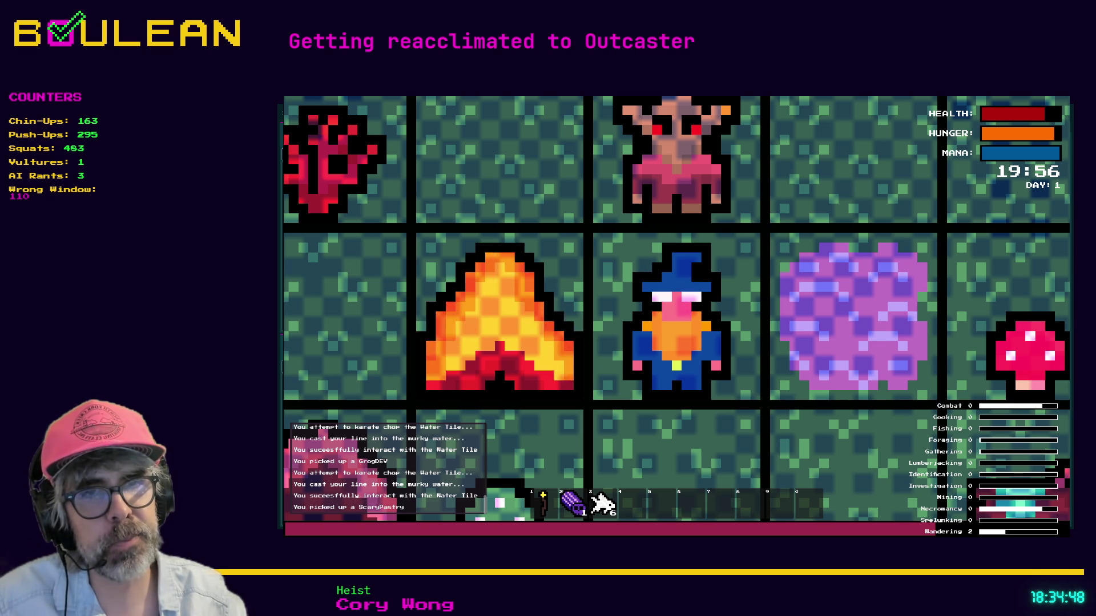
Click the water five more times to keep fishing, landing a Goldfish, then close the game
left_click(661, 355)
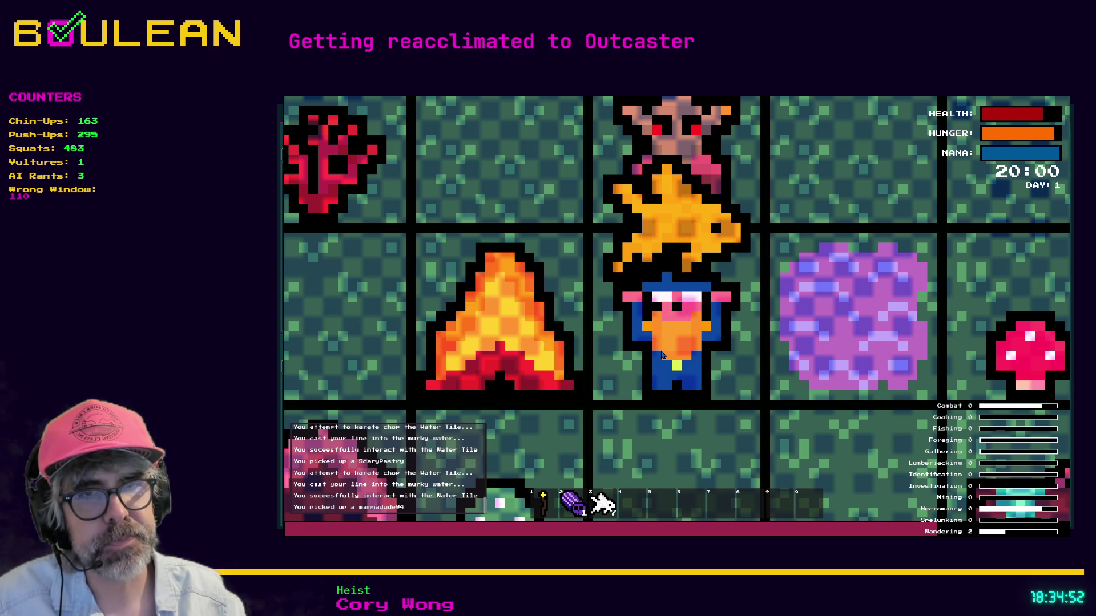
left_click(661, 355)
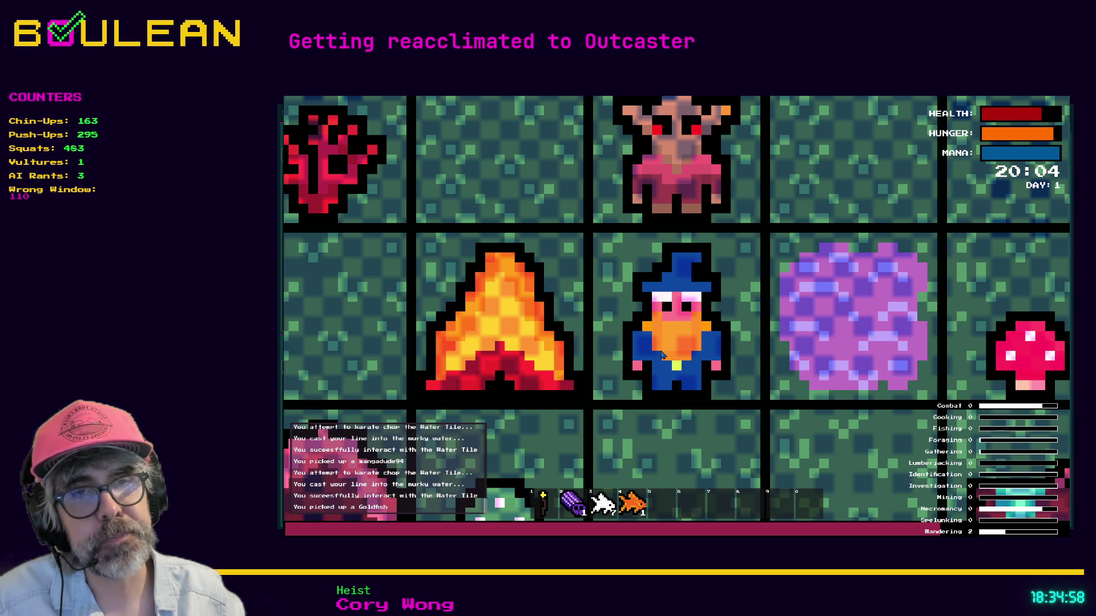
left_click(661, 355)
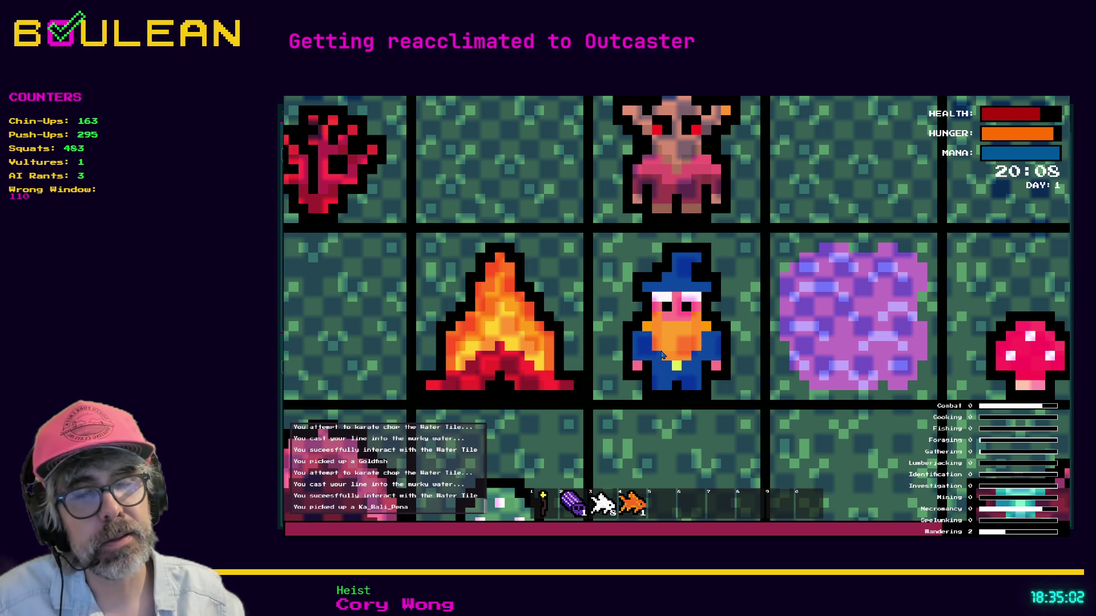
left_click(661, 355)
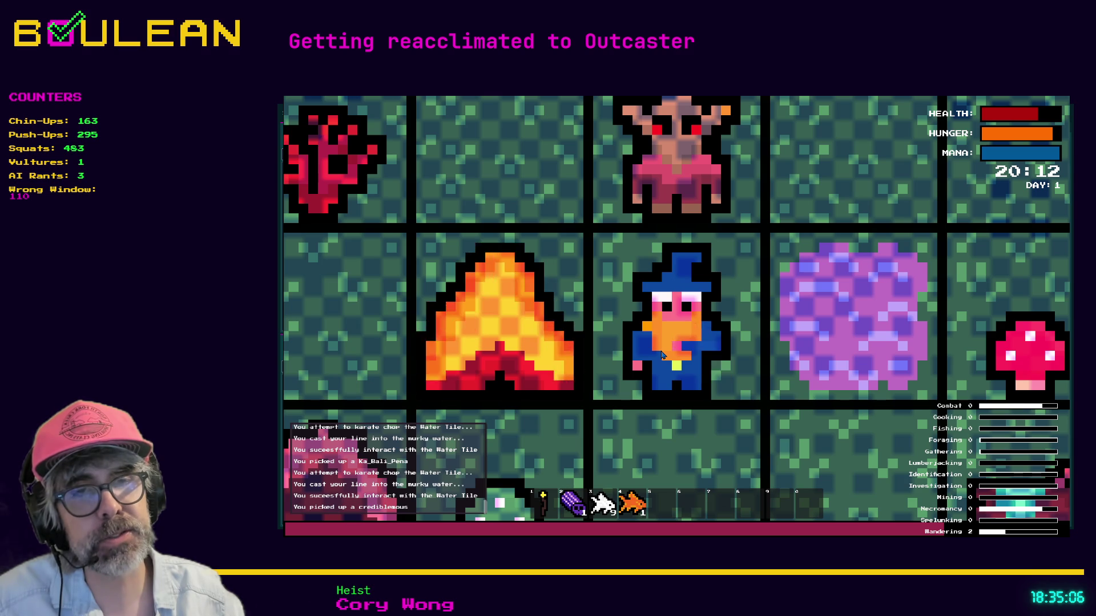
left_click(662, 355)
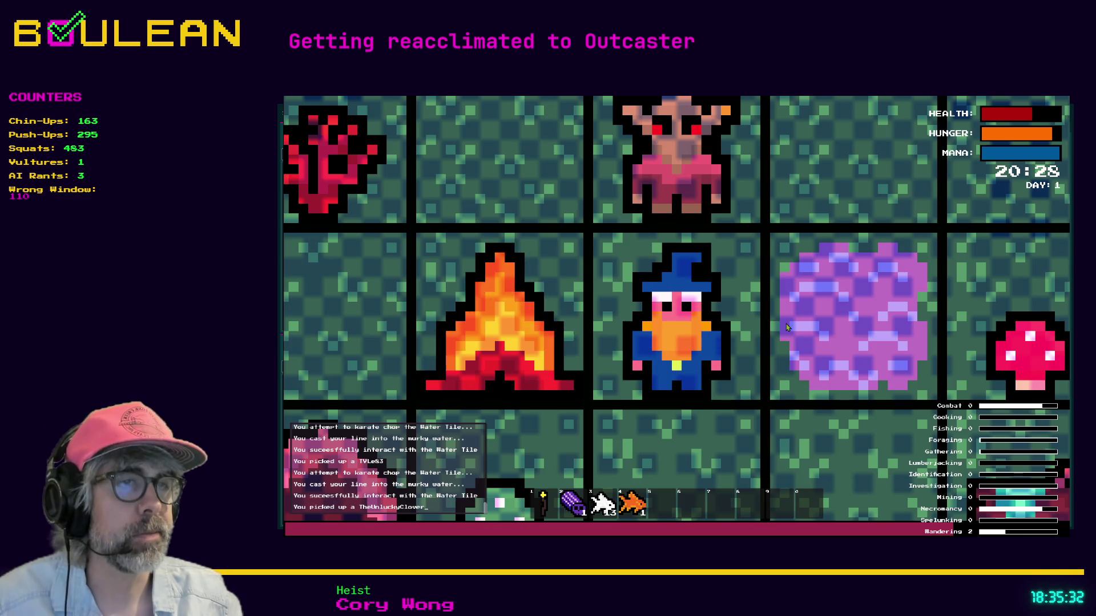
key("alt+F4")
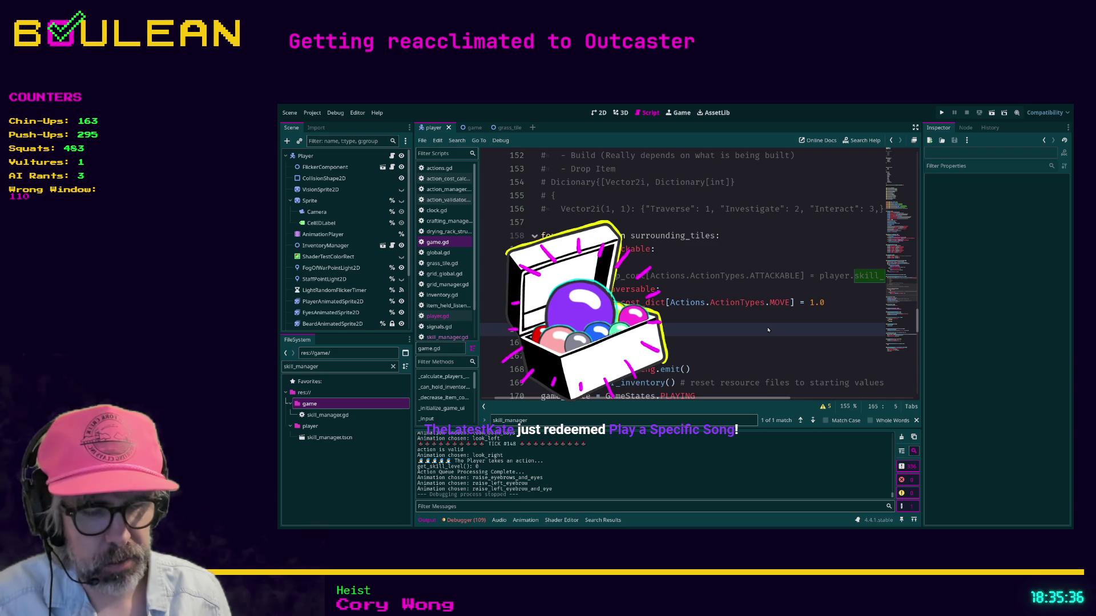
Jump from Search Results to line 179 of fish_caught_listener.gd and add the missing final 'e' to the name
left_click(603, 520)
left_click(506, 460)
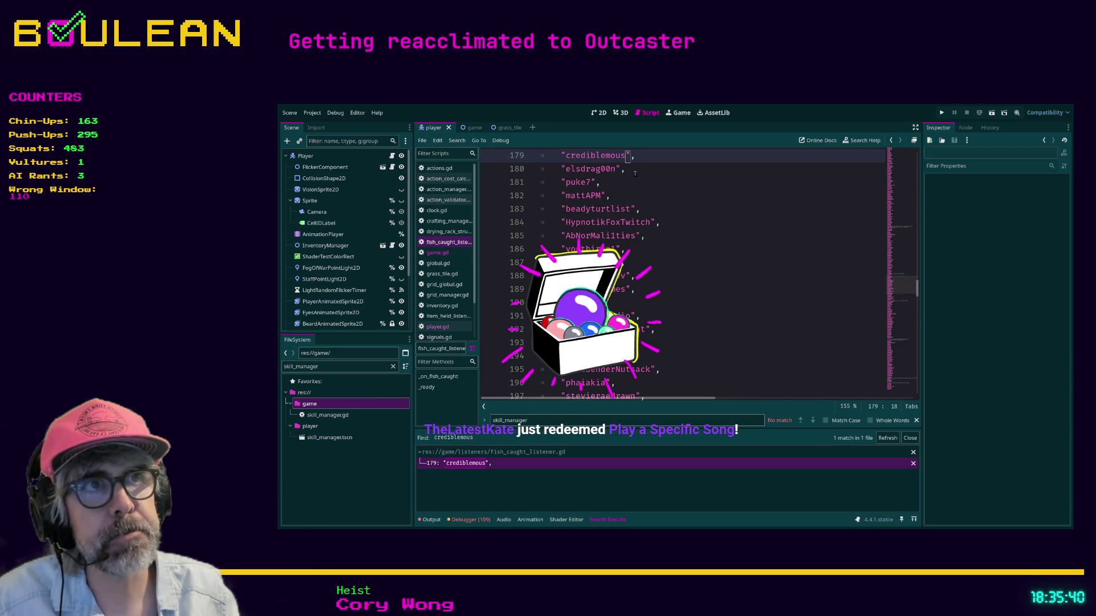
type("e")
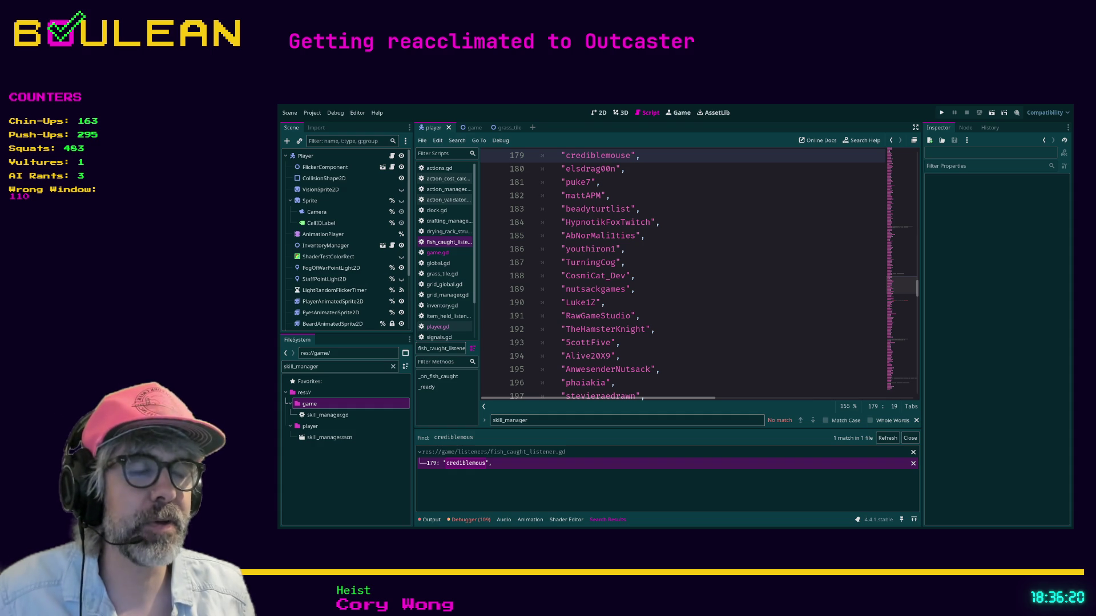
Check the viewer names on lines 190–193, save with Ctrl+S, and run the project with F5
left_click(694, 331)
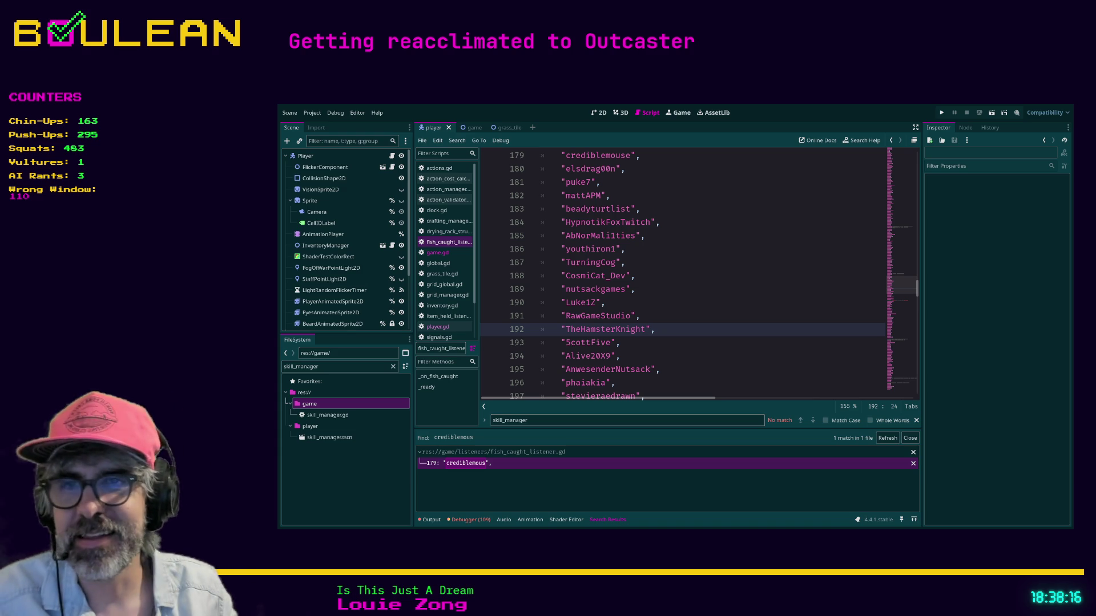
left_click(723, 349)
key("ctrl+s")
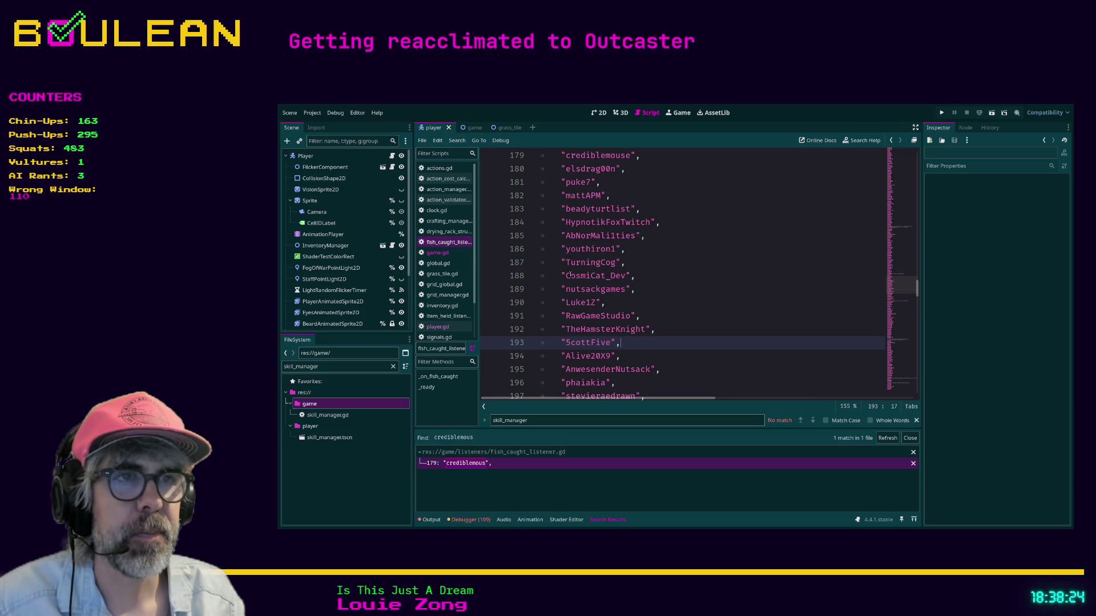
left_click(704, 317)
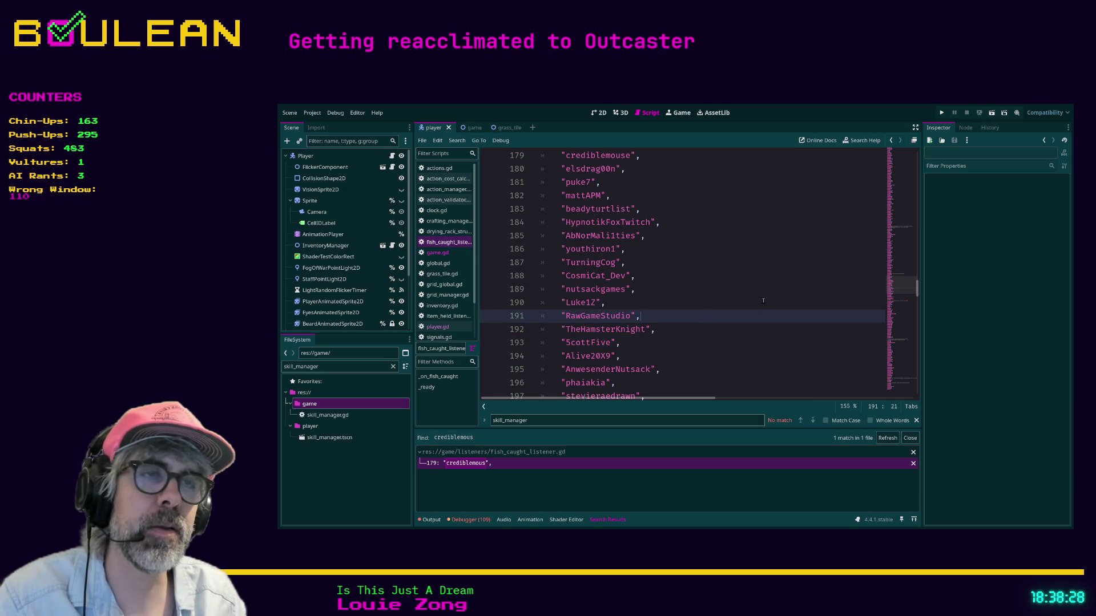
left_click(743, 299)
key("F5")
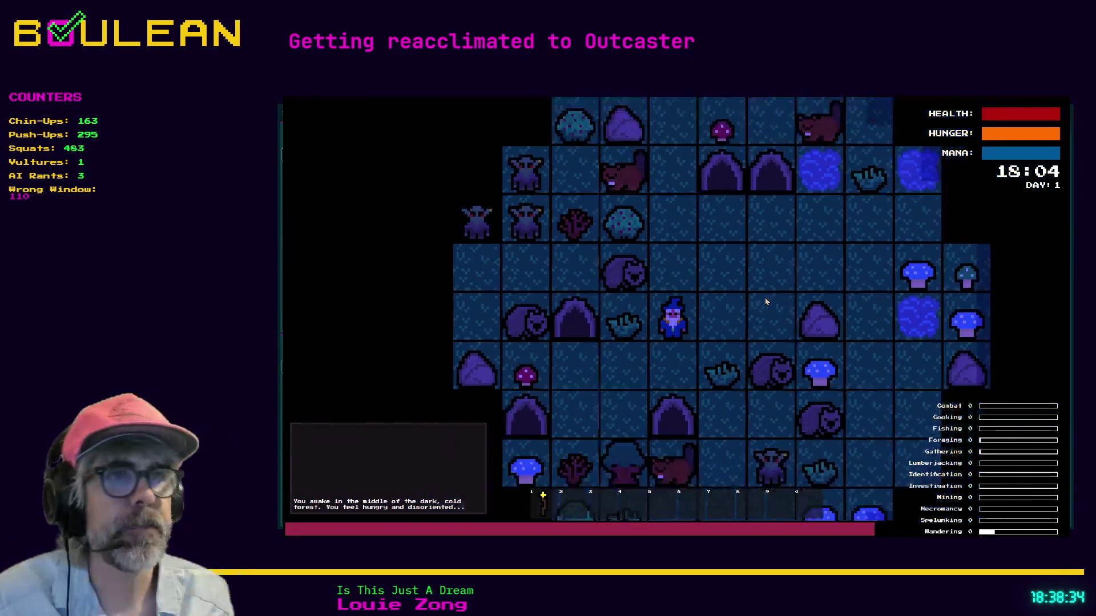
Kill the wombat on the left for 9 Raw Meat, then slay the goblin and smash the gravestone to the right
key("Up")
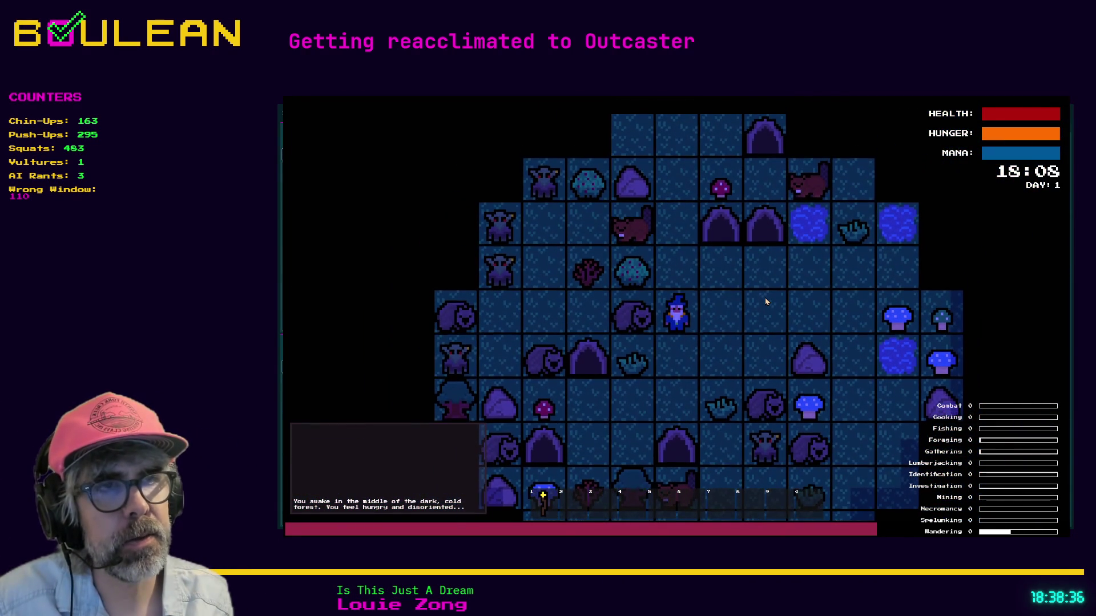
key("Left")
key("Left")
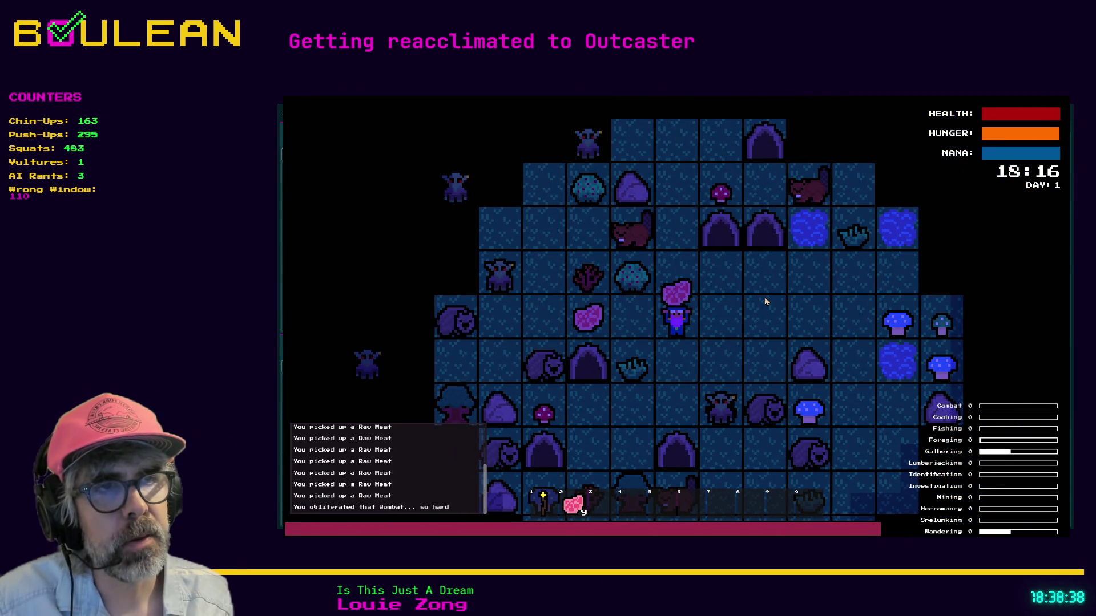
key("Down")
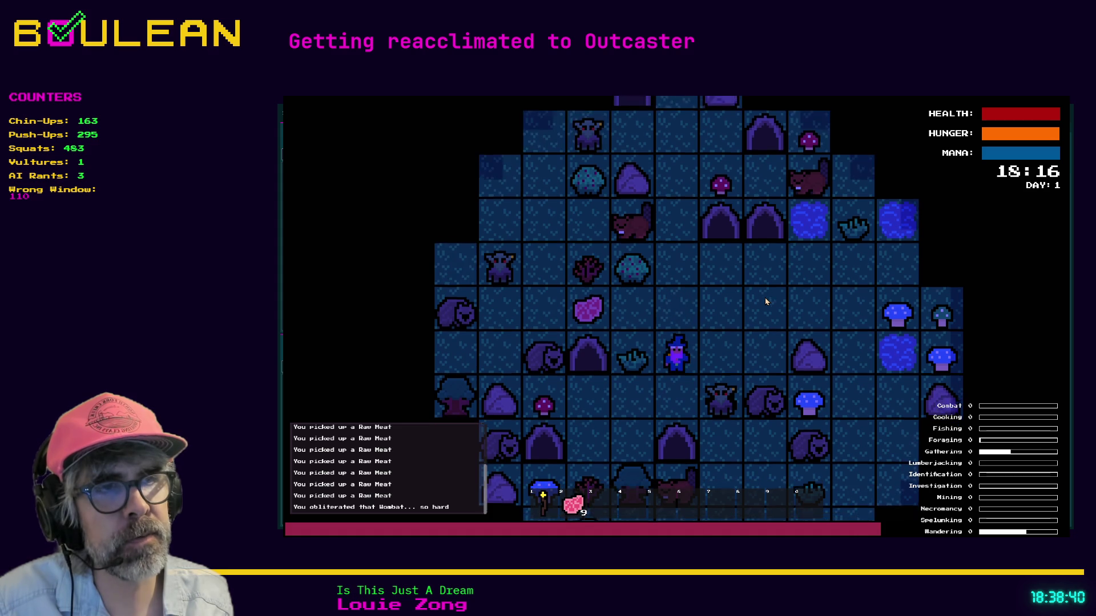
key("Down")
key("Right")
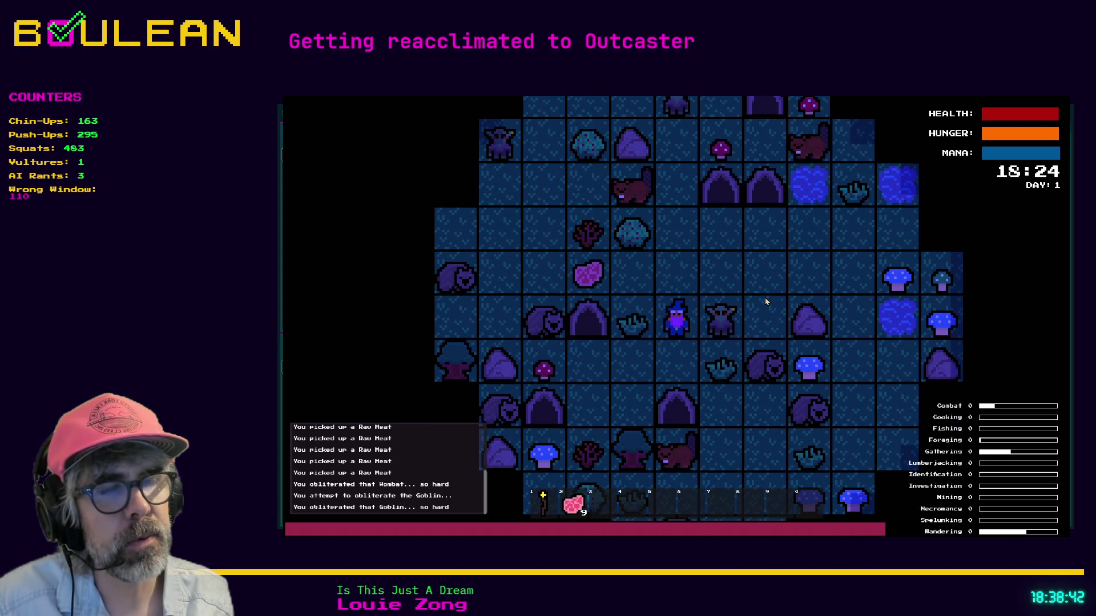
key("Right")
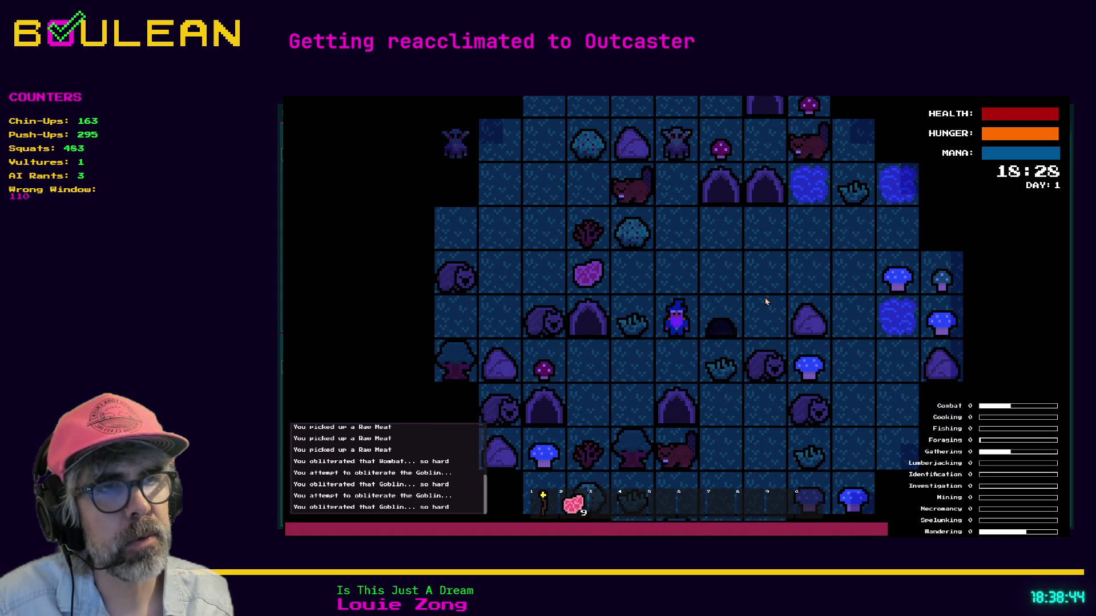
key("Right")
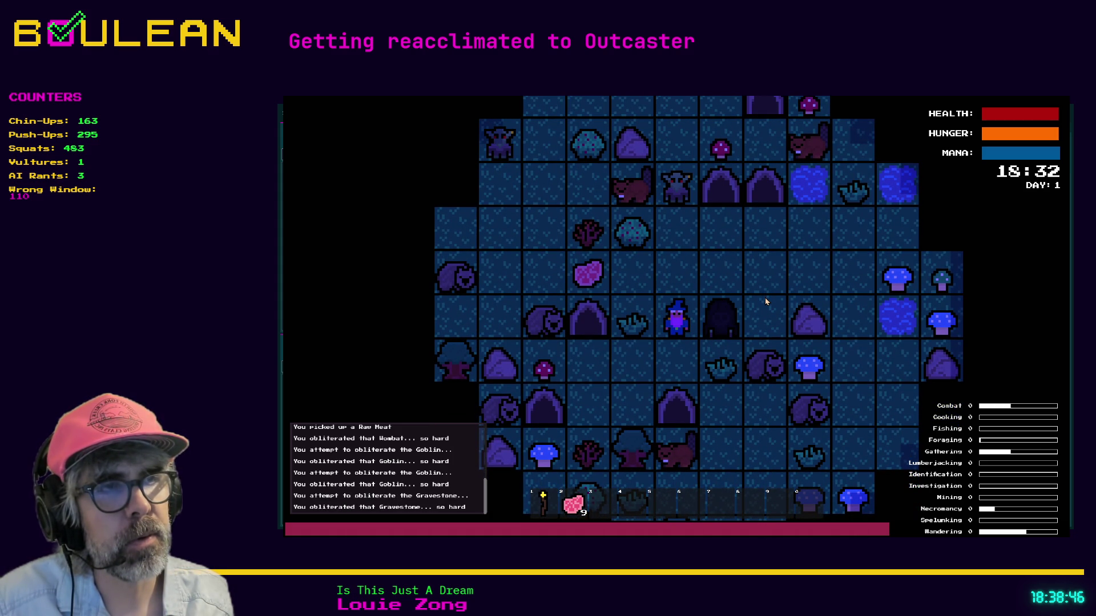
key("Right")
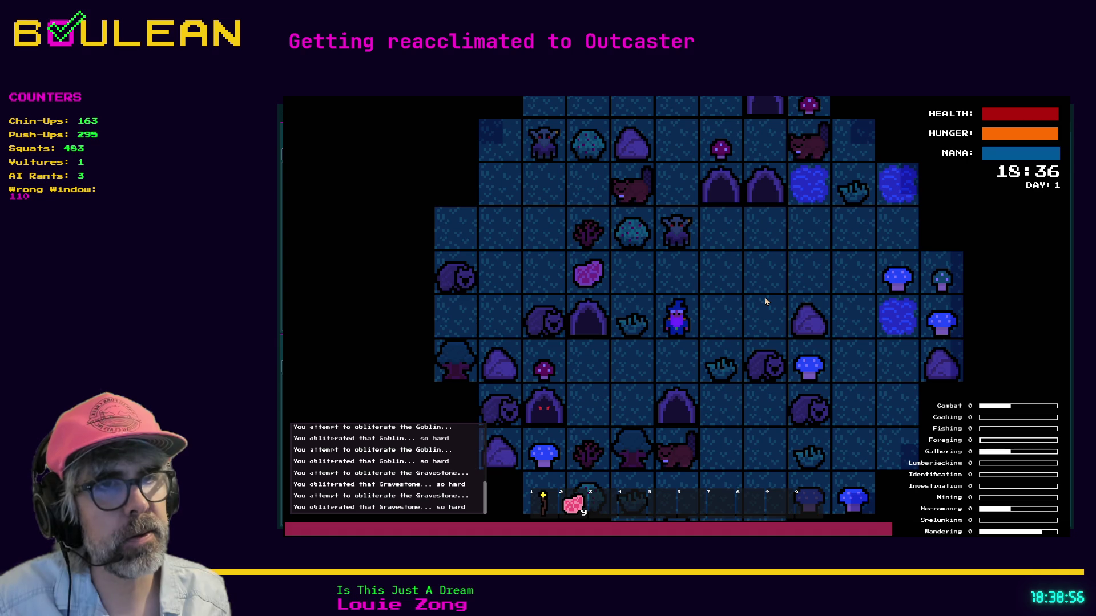
Reposition the wizard, then kill the adjacent goblin and destroy the gravestone to his left
key("Right")
key("Down")
key("Down")
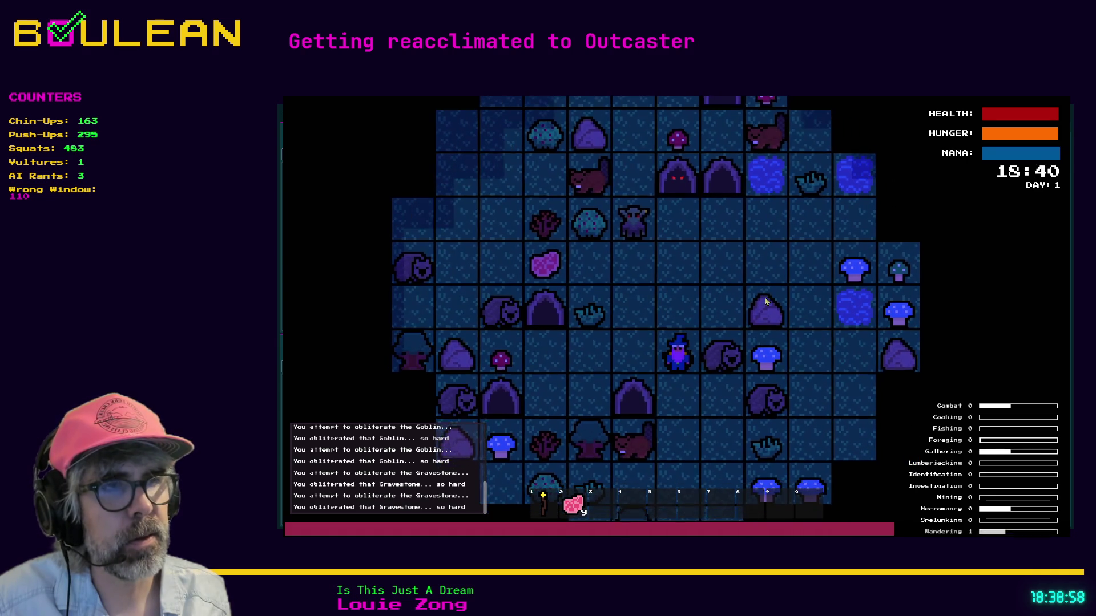
key("Up")
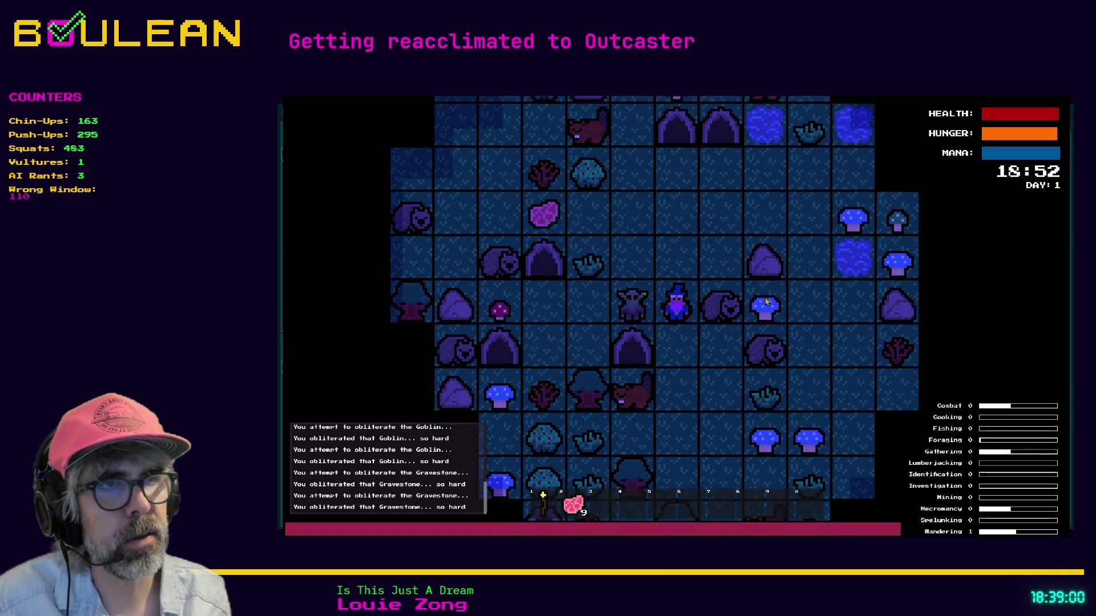
key("Left")
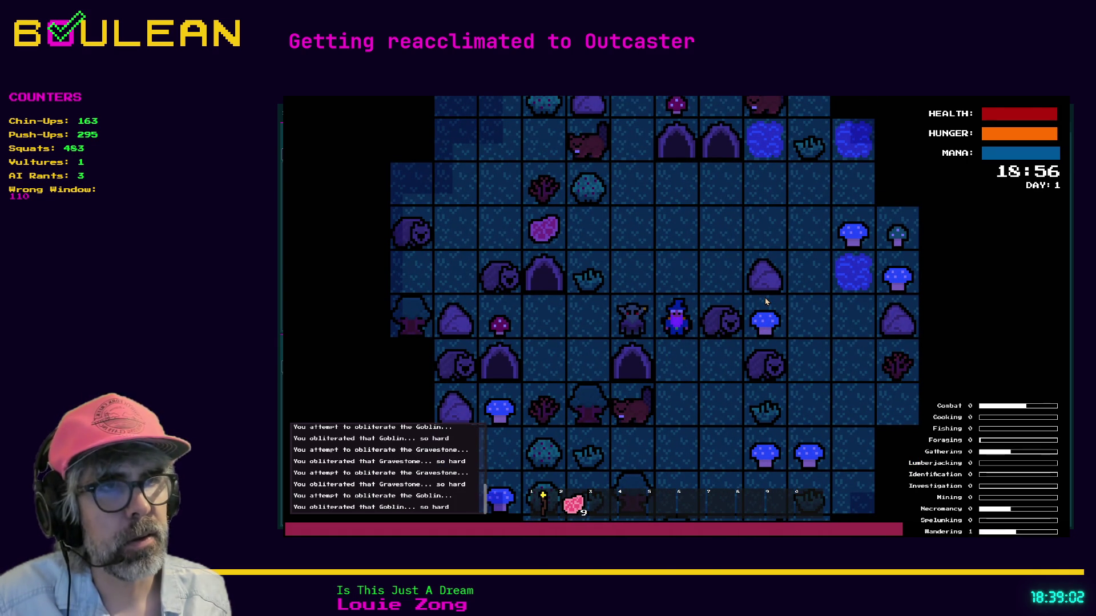
key("Left")
key("Left")
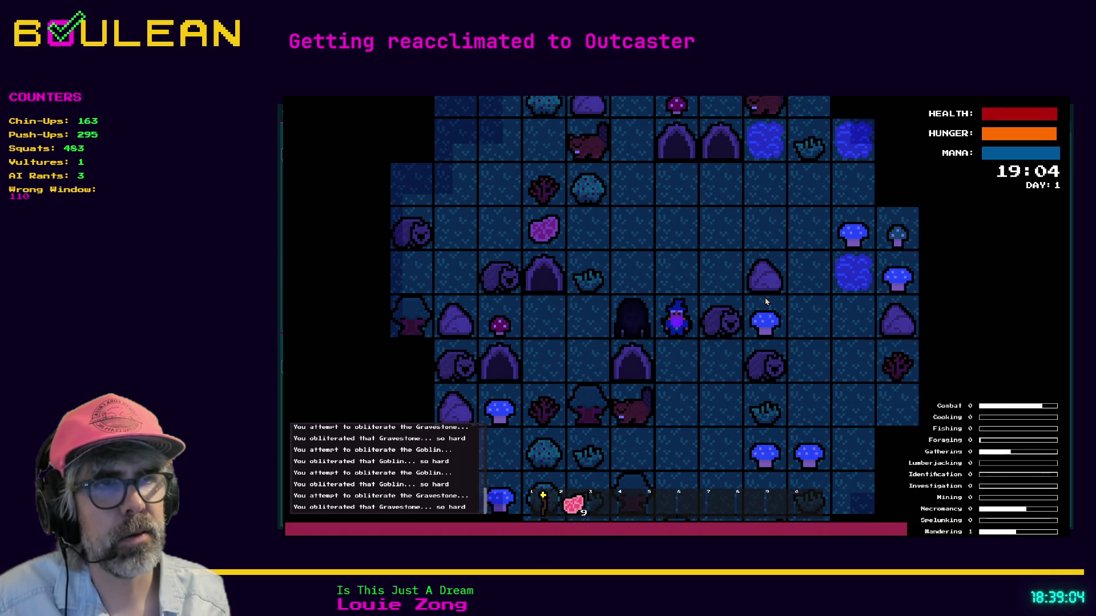
key("Left")
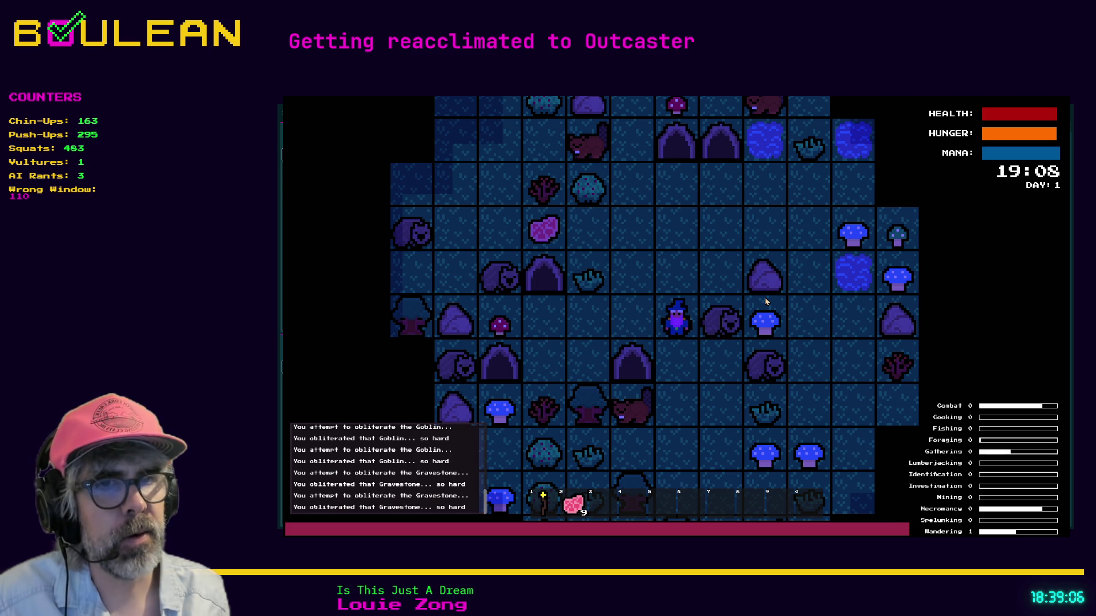
Move up below the water, kill the goblin on the right, and attack the gravestone beyond it
key("Up")
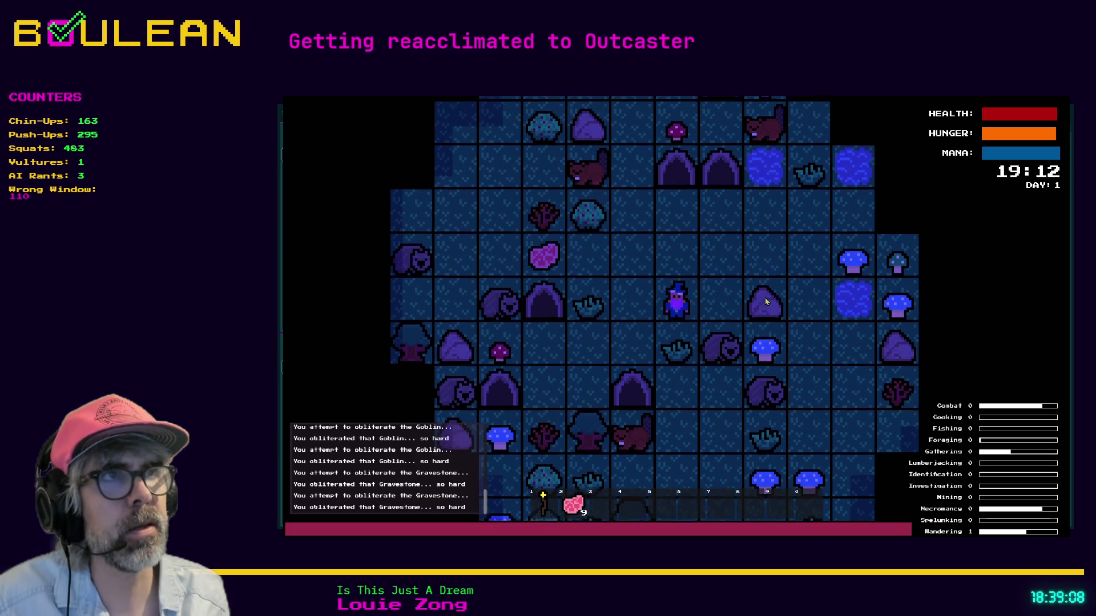
key("Up")
key("Up")
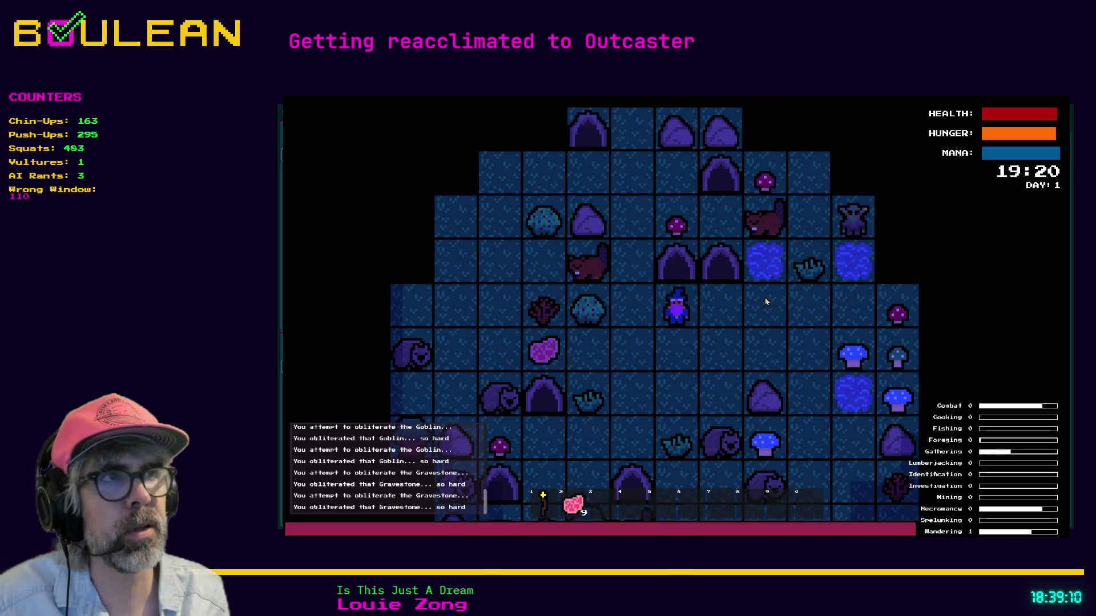
key("Right")
key("Right")
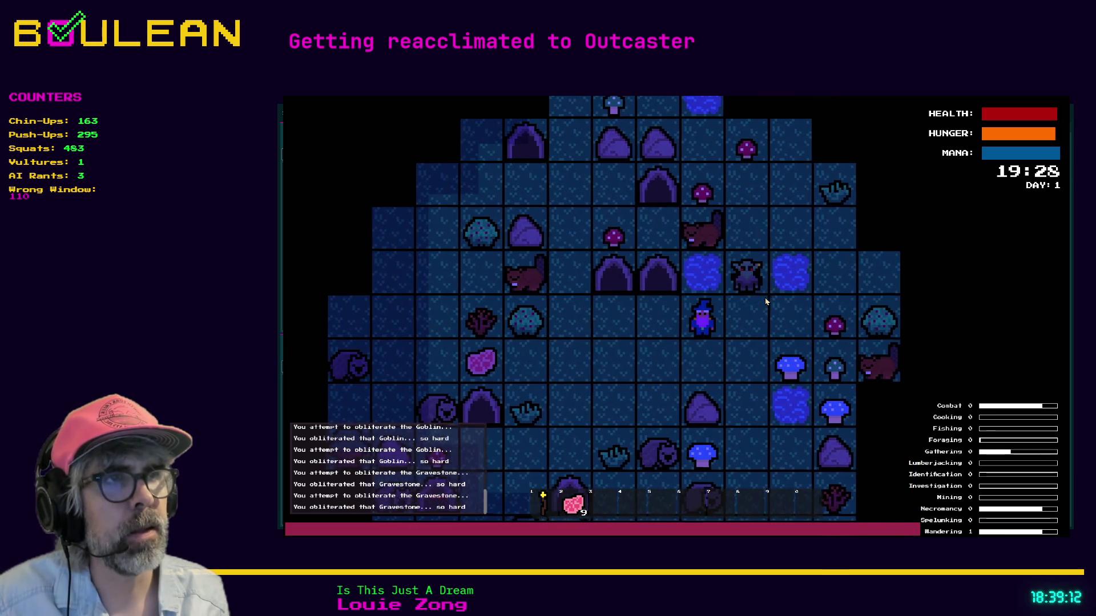
key("Left")
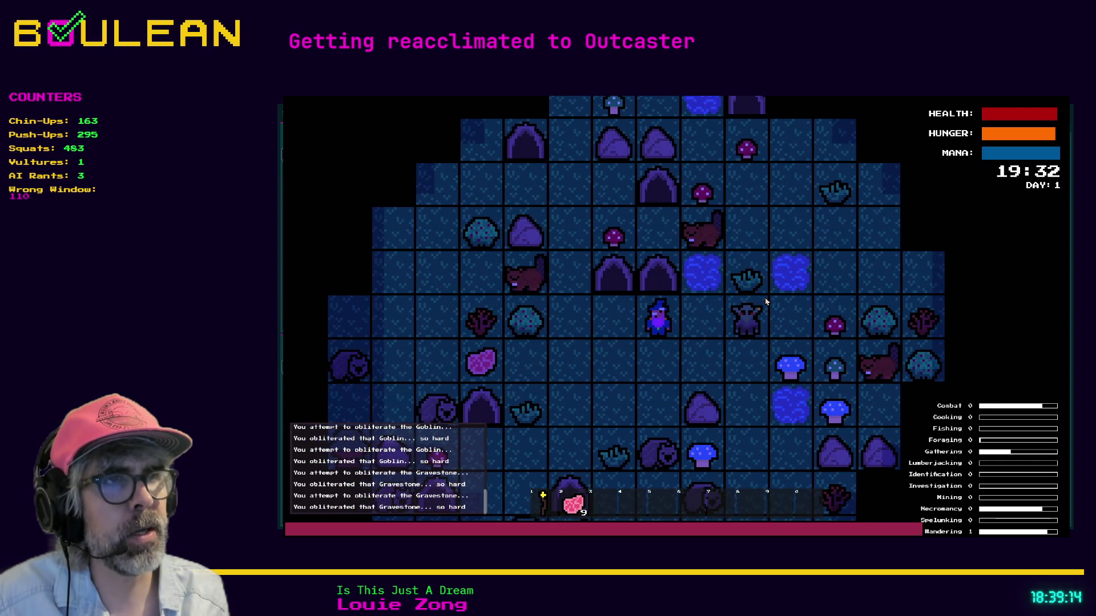
key("Right")
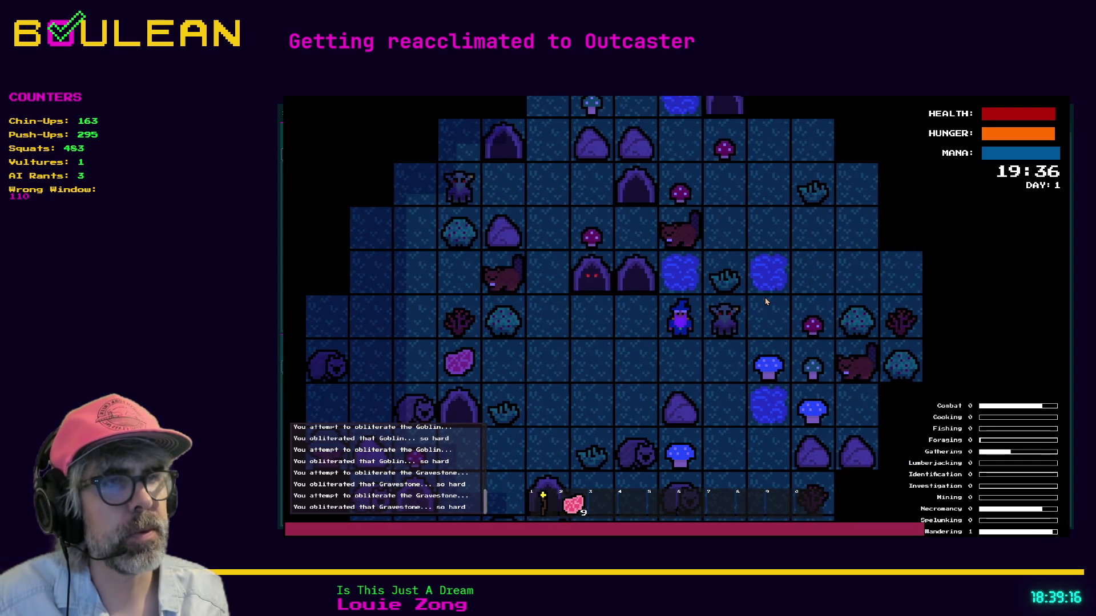
key("Right")
key("Right")
key("Right")
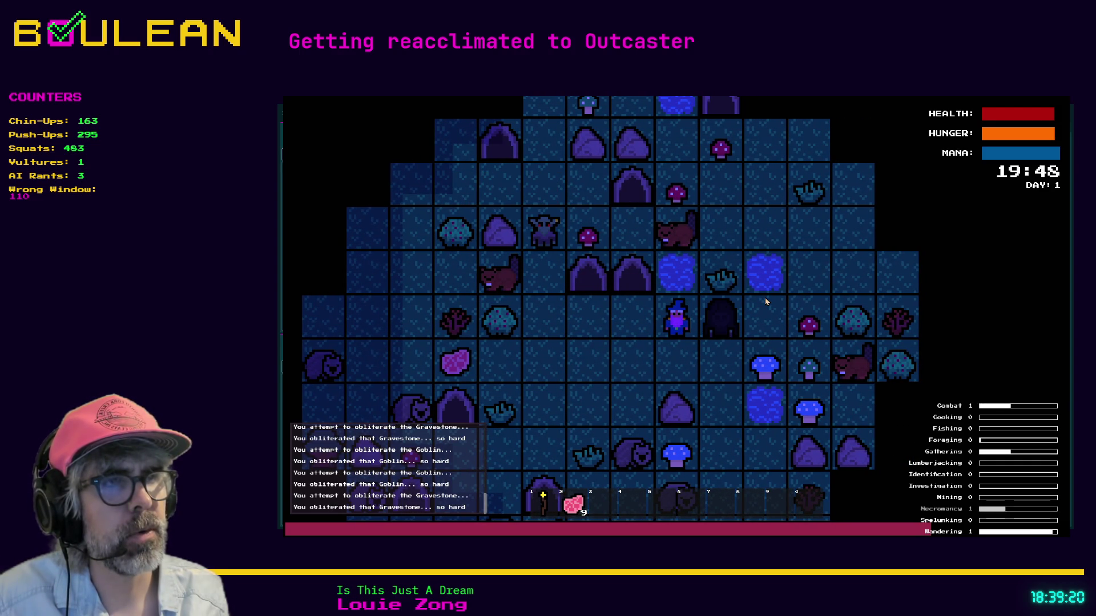
key("Right")
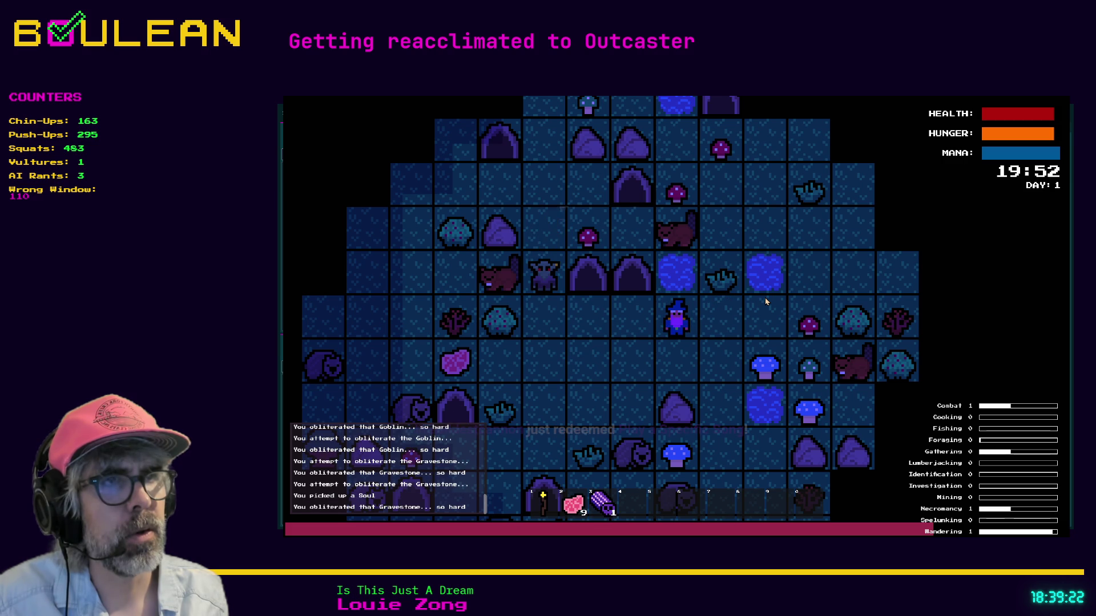
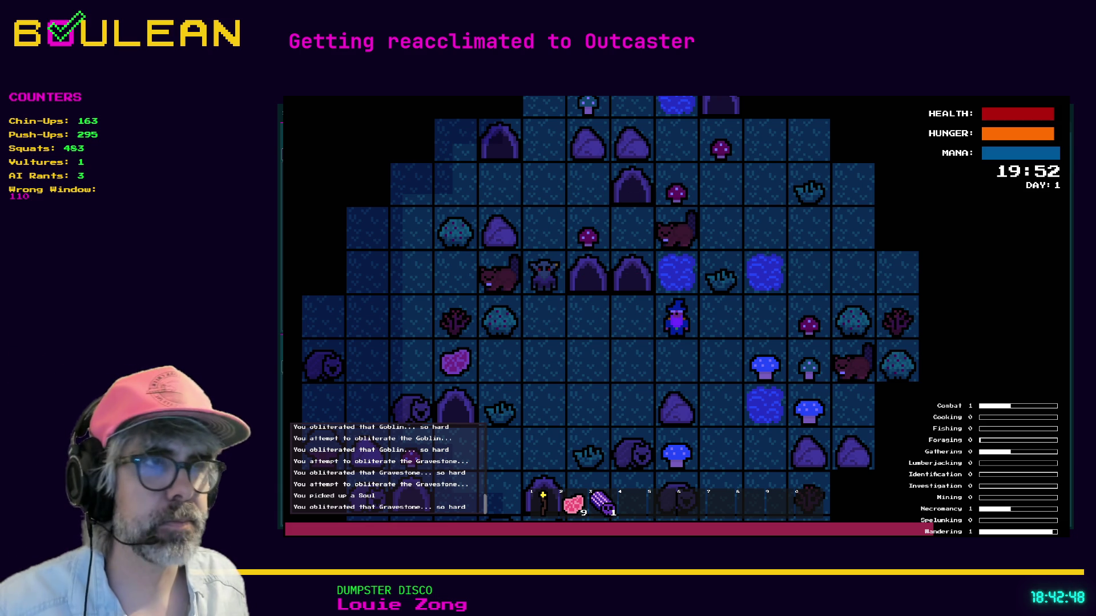
Move the wizard down a tile, stop the game, and place the caret at line 195's end
key("Down")
key("Down")
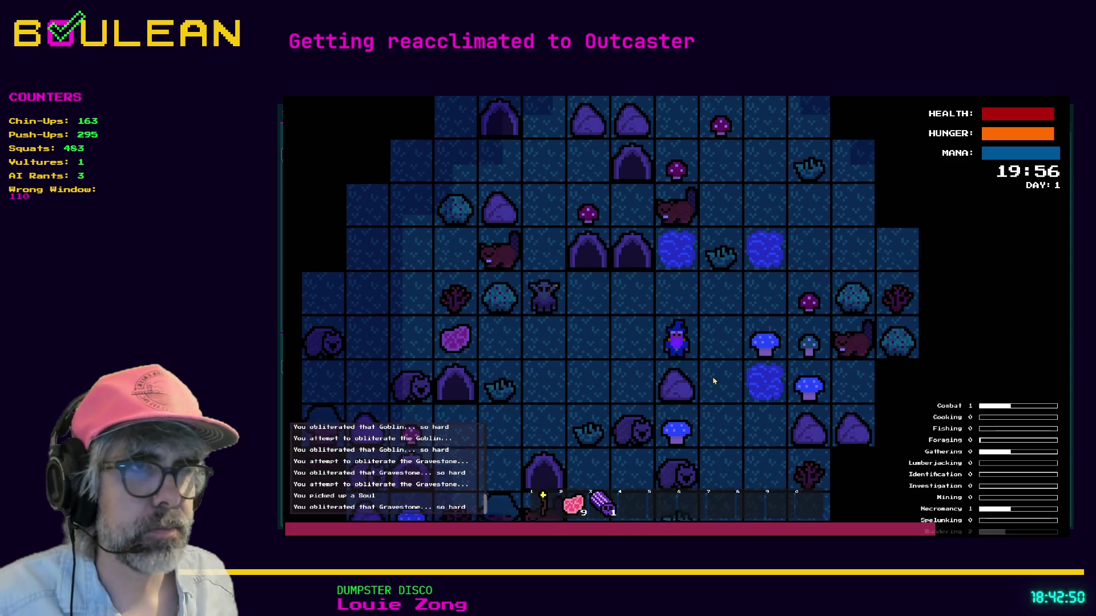
key("F8")
left_click(700, 366)
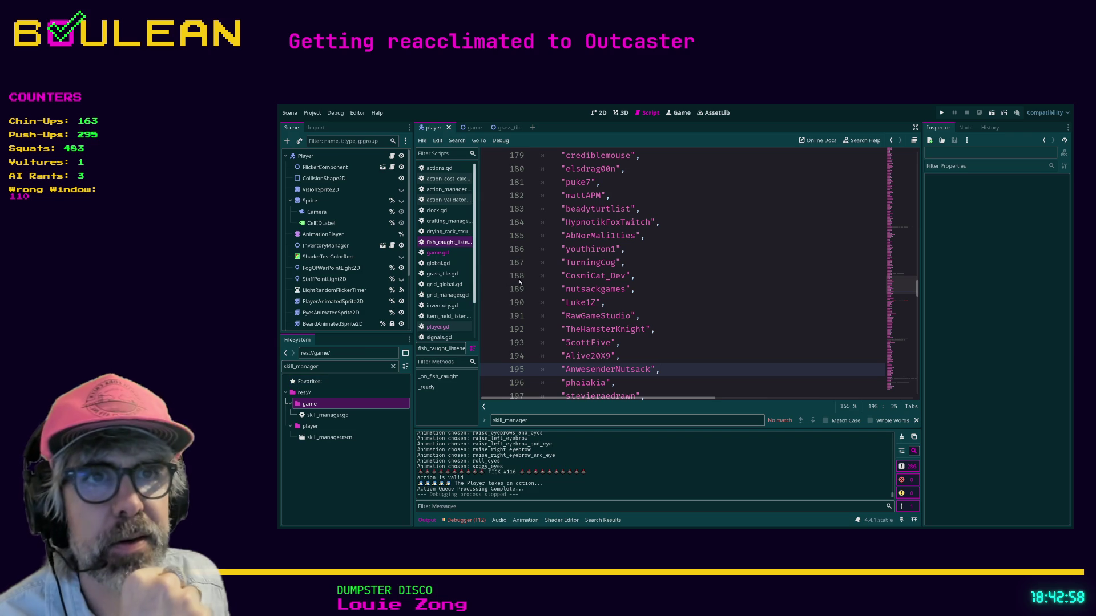
Open game.gd and uncomment the ATTACKABLE AP cost line 161
left_click_drag(480, 291, 484, 291)
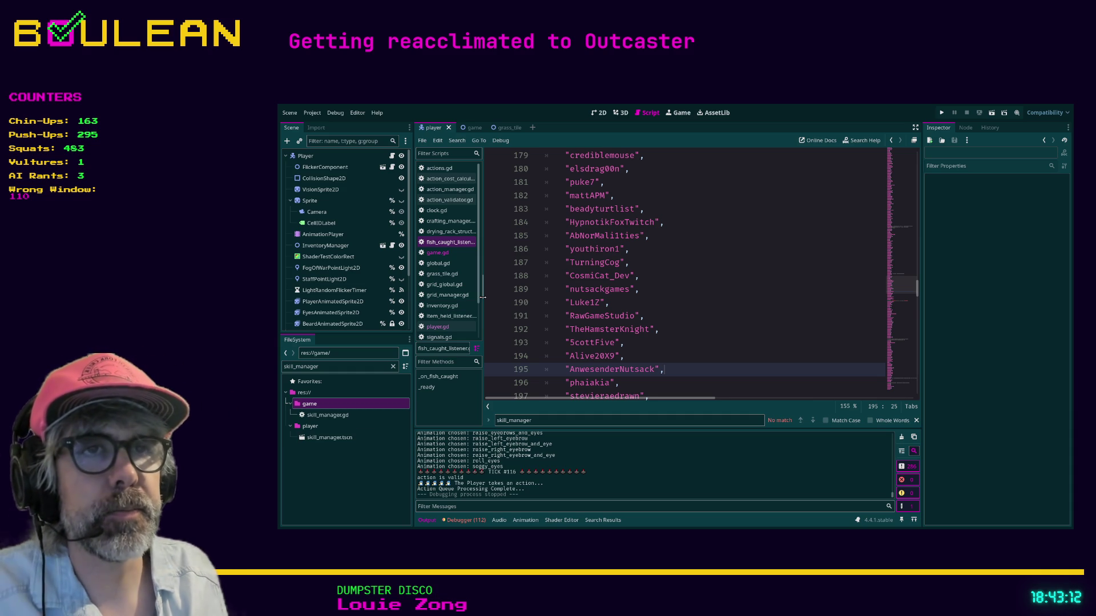
left_click(437, 252)
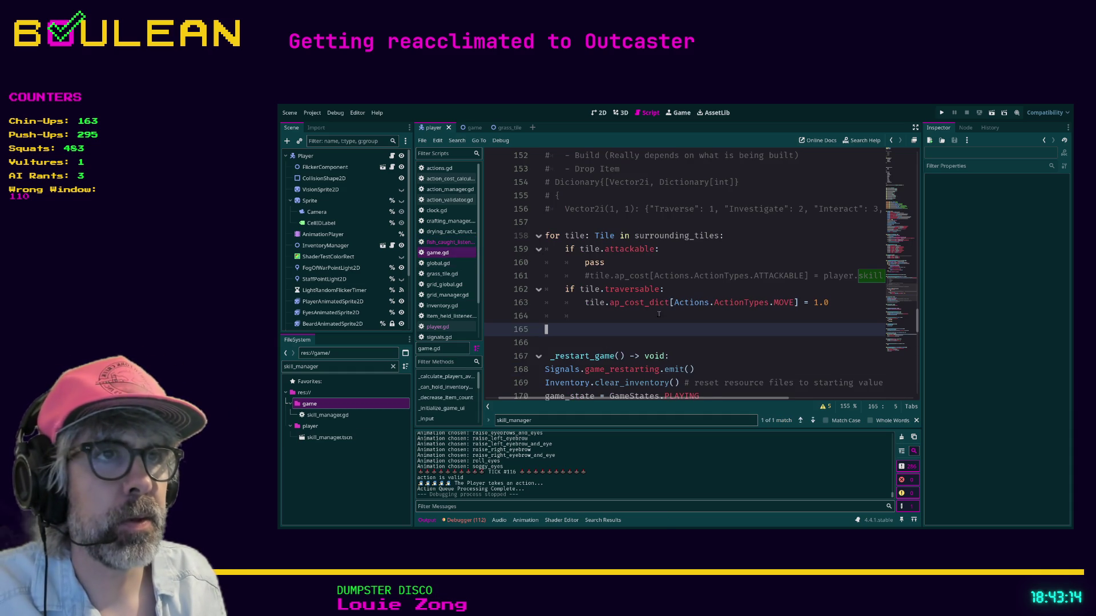
key("Up")
key("Up")
key("Up")
mouse_move(698, 395)
left_mouse_down()
mouse_move(809, 396)
mouse_move(691, 397)
left_mouse_up()
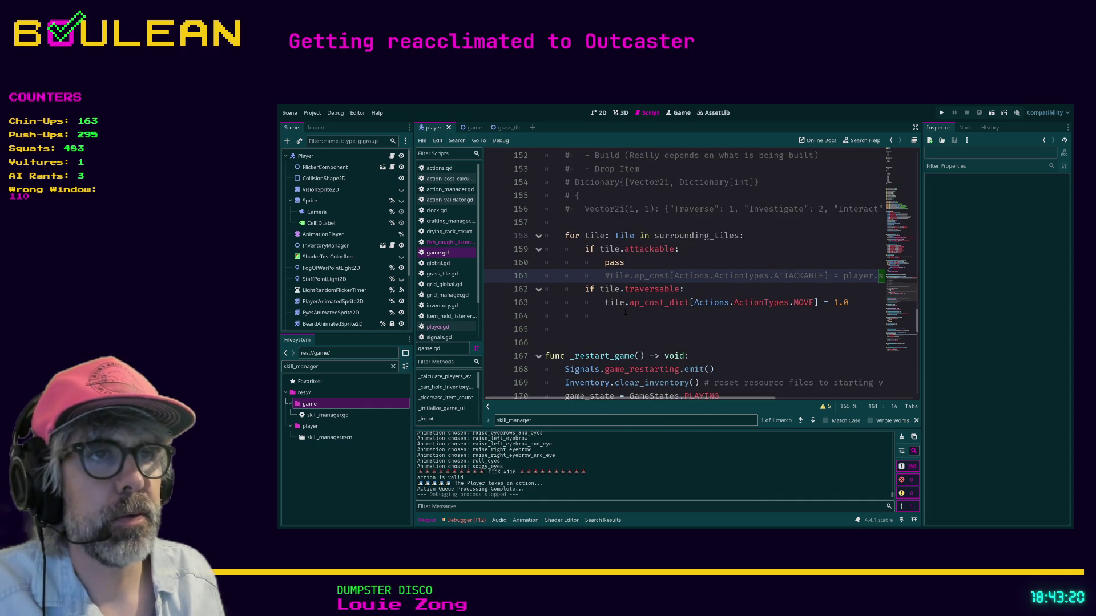
key("BackSpace")
Delete the pass line above it and switch to distraction-free mode
key("Up")
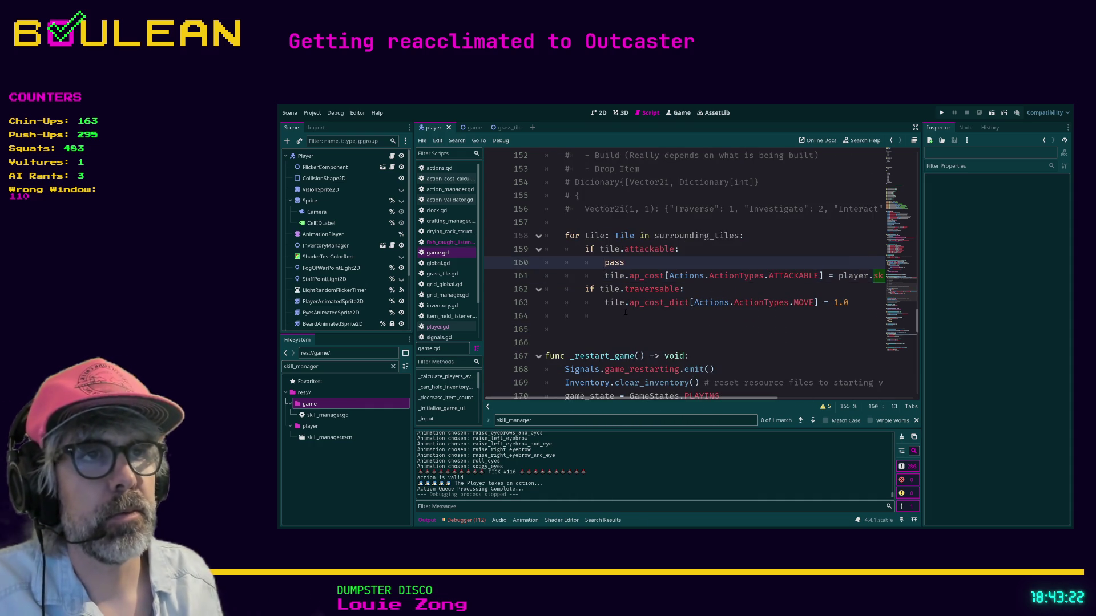
key("shift+End")
key("BackSpace")
key("BackSpace")
key("BackSpace")
key("BackSpace")
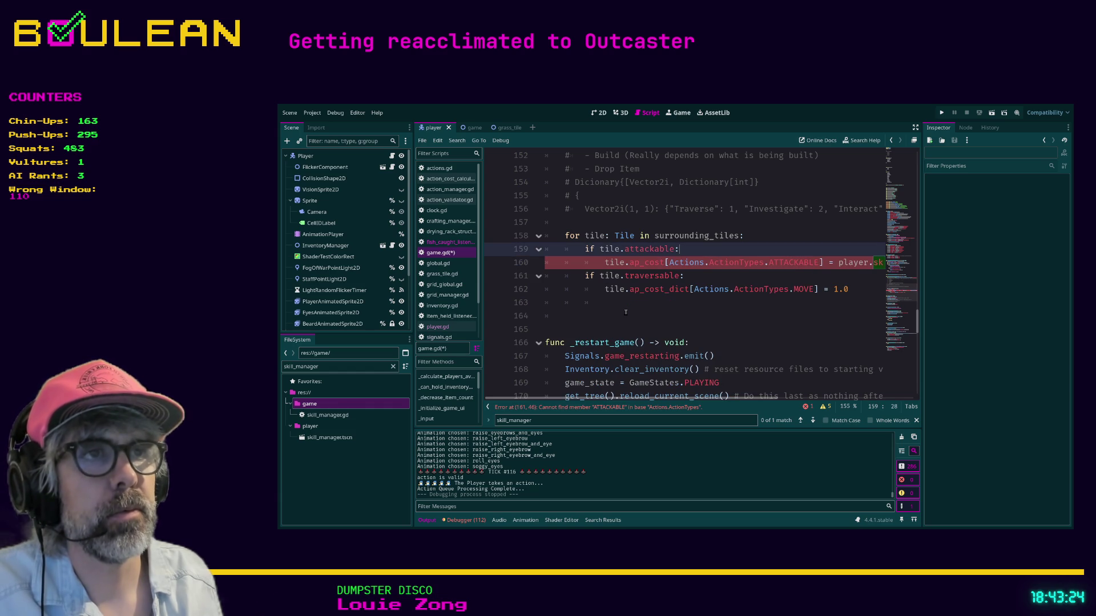
left_click_drag(696, 403, 791, 399)
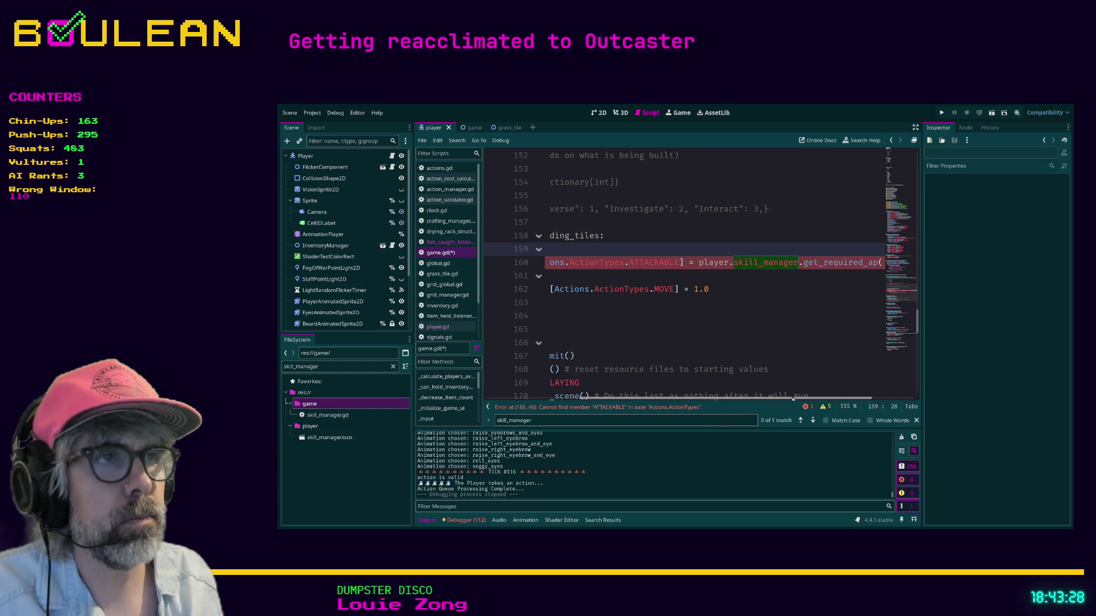
triple_click(738, 268)
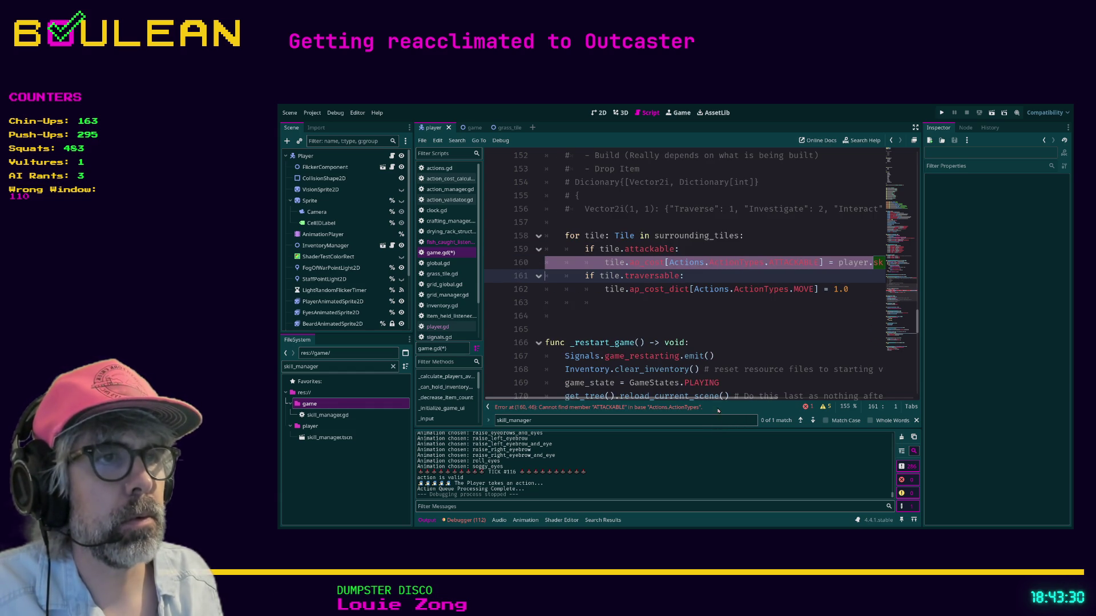
left_click_drag(720, 398, 798, 387)
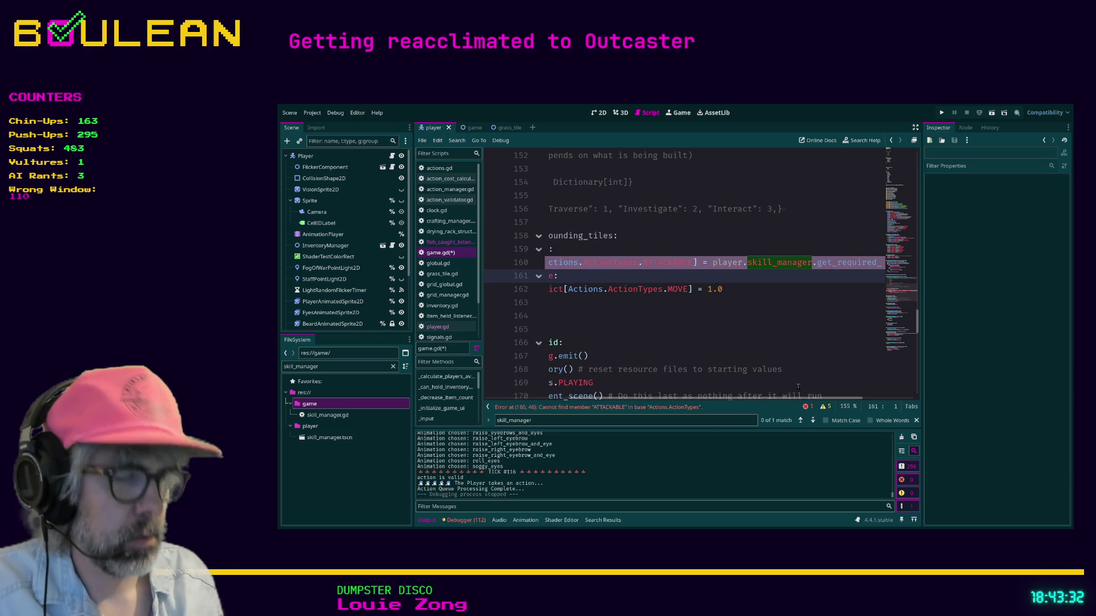
key("ctrl+shift+F11")
left_click(706, 263)
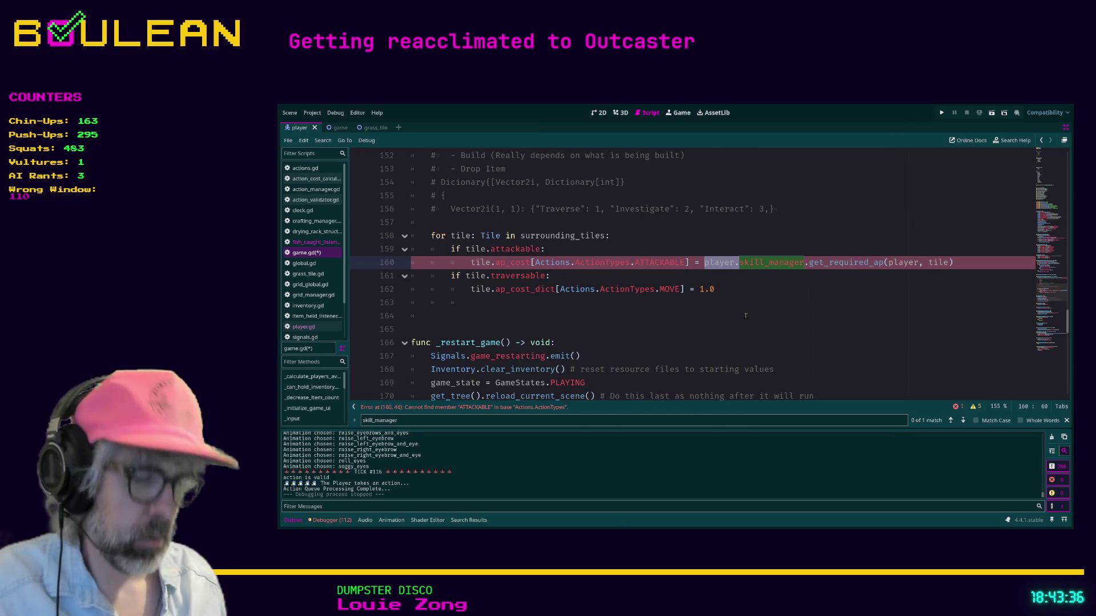
Change the call on line 160 to SkillManager.get_required_ap(player, tile) using autocomplete
type("Sli")
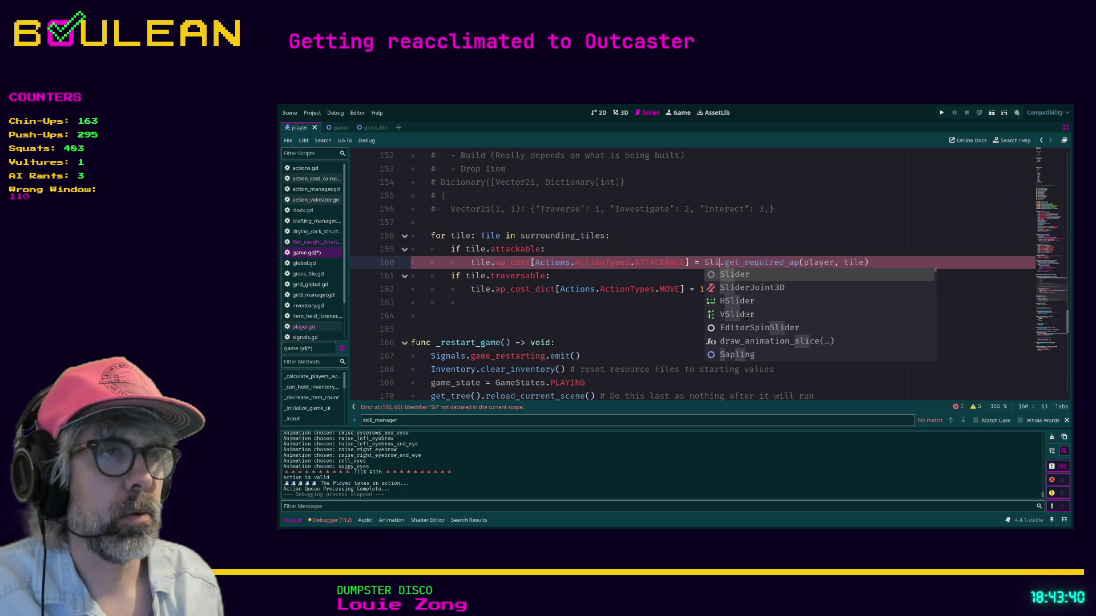
type(";")
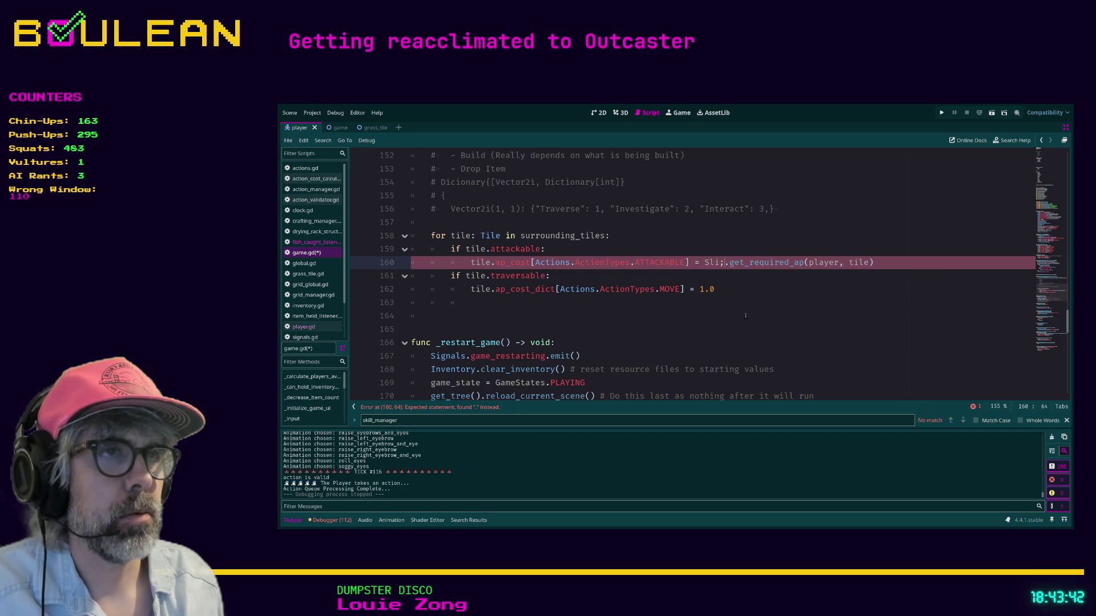
key("BackSpace")
type("ll")
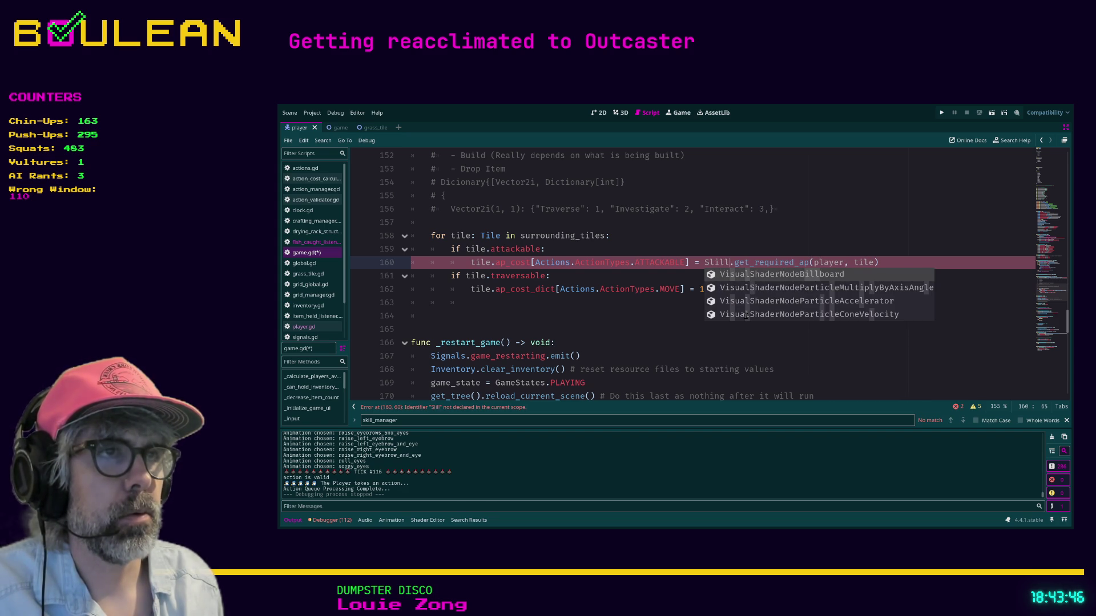
key("BackSpace")
key("BackSpace")
key("BackSpace")
type("k")
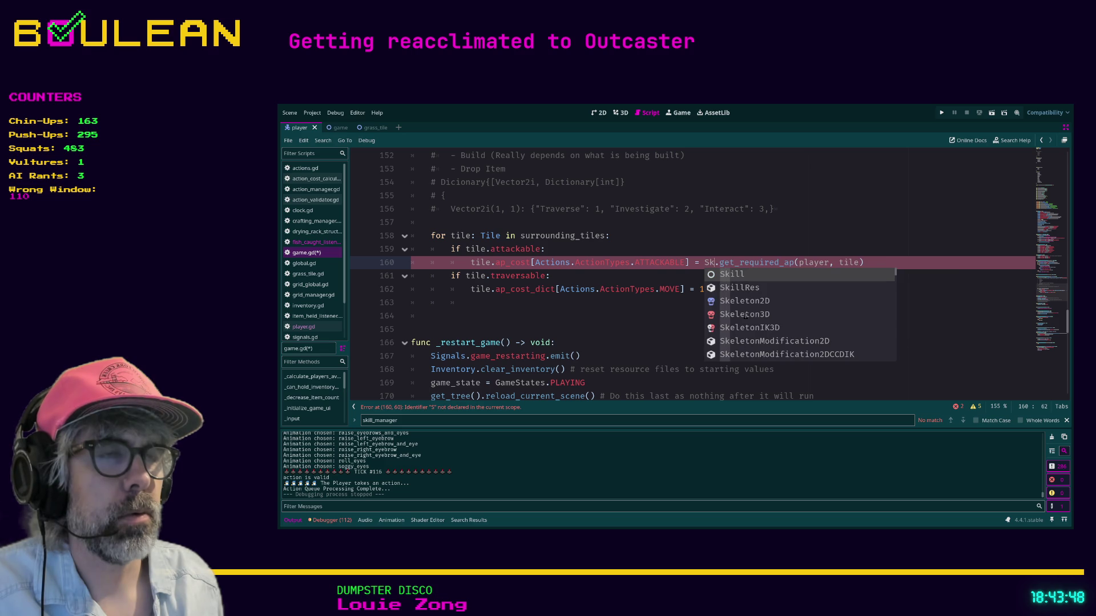
type("ill")
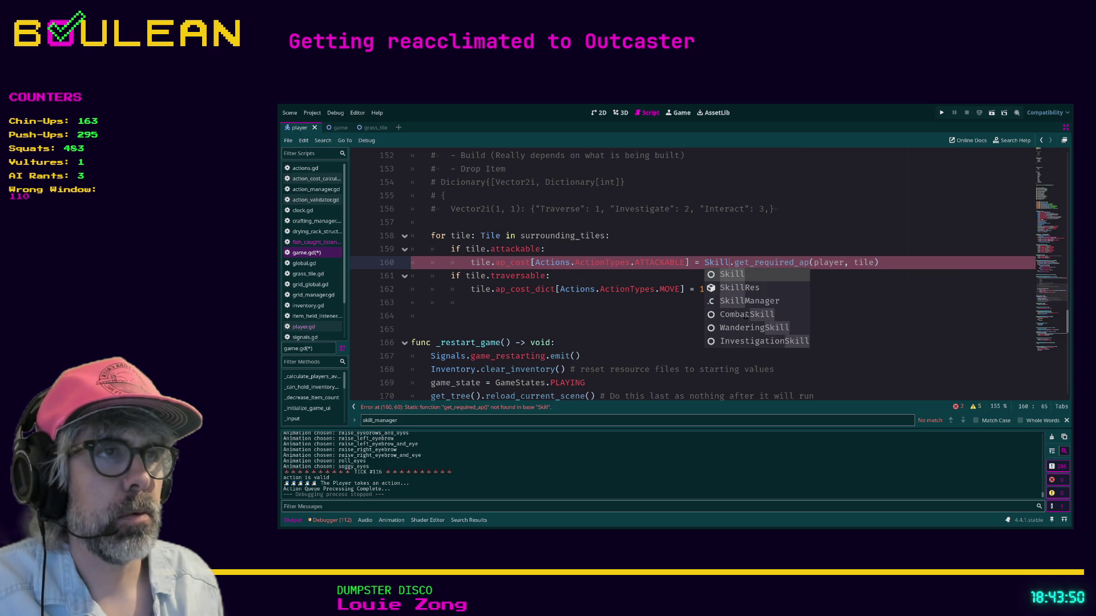
key("Down")
key("Down")
key("Return")
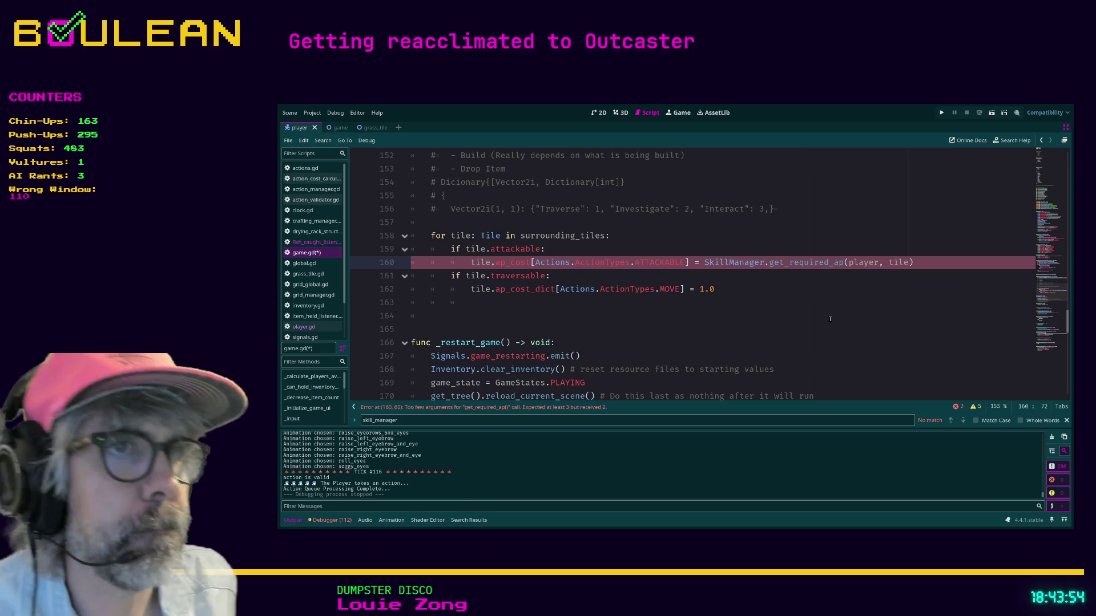
left_click(777, 267, "ctrl")
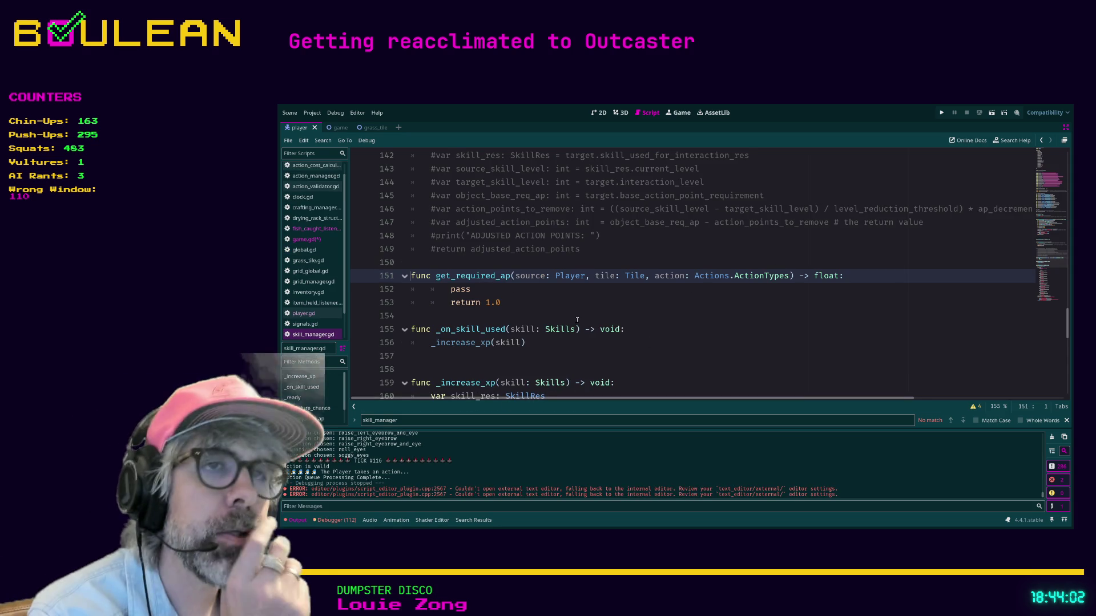
Replace the parameter name source with actor in get_required_ap's signature on line 151
double_click(530, 277)
type("actor")
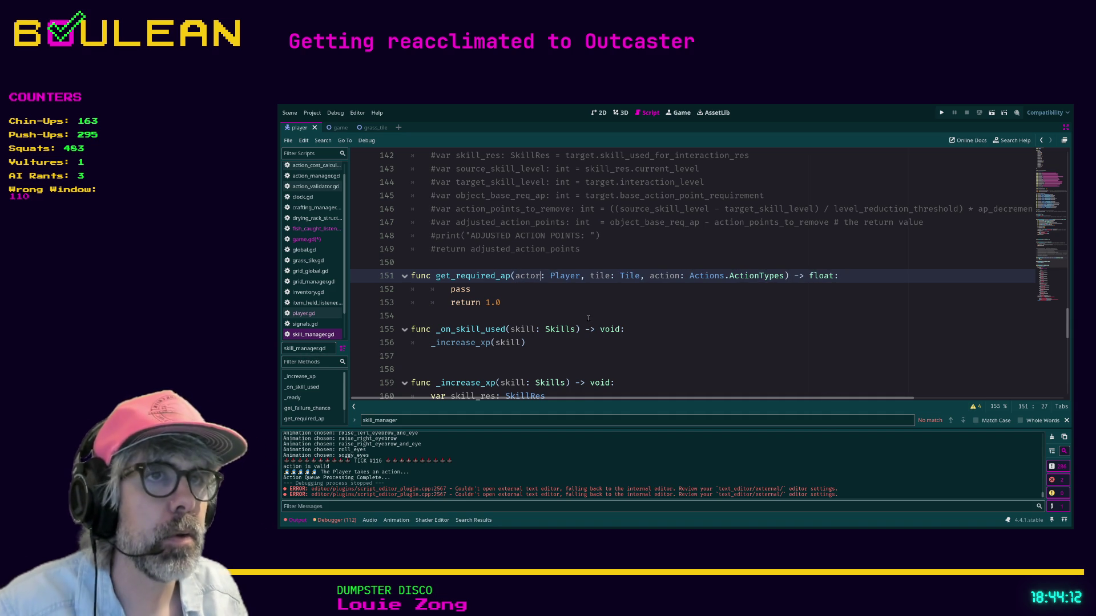
left_click(591, 303)
scroll(671, 340, "up", 1)
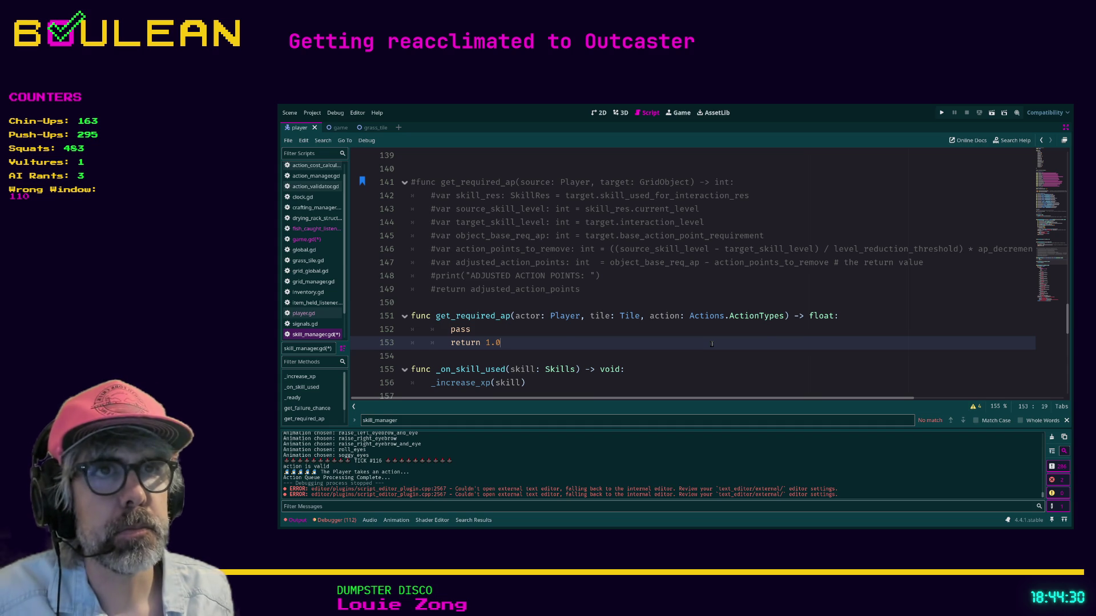
key("Up")
key("Home")
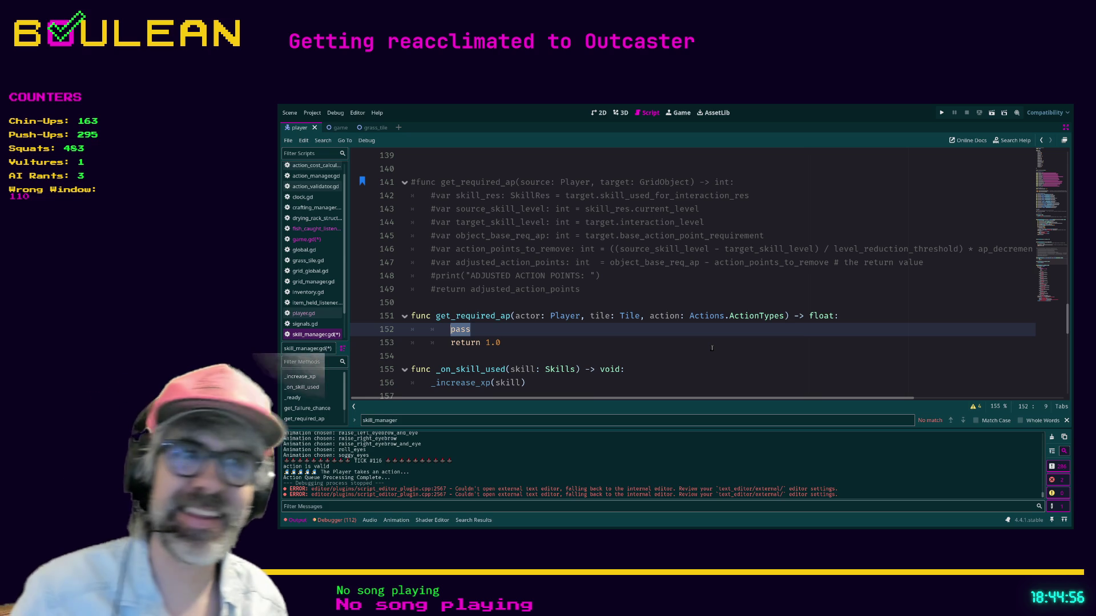
Save the scripts and delete the placeholder pass and return 1.0 lines
left_click(601, 341)
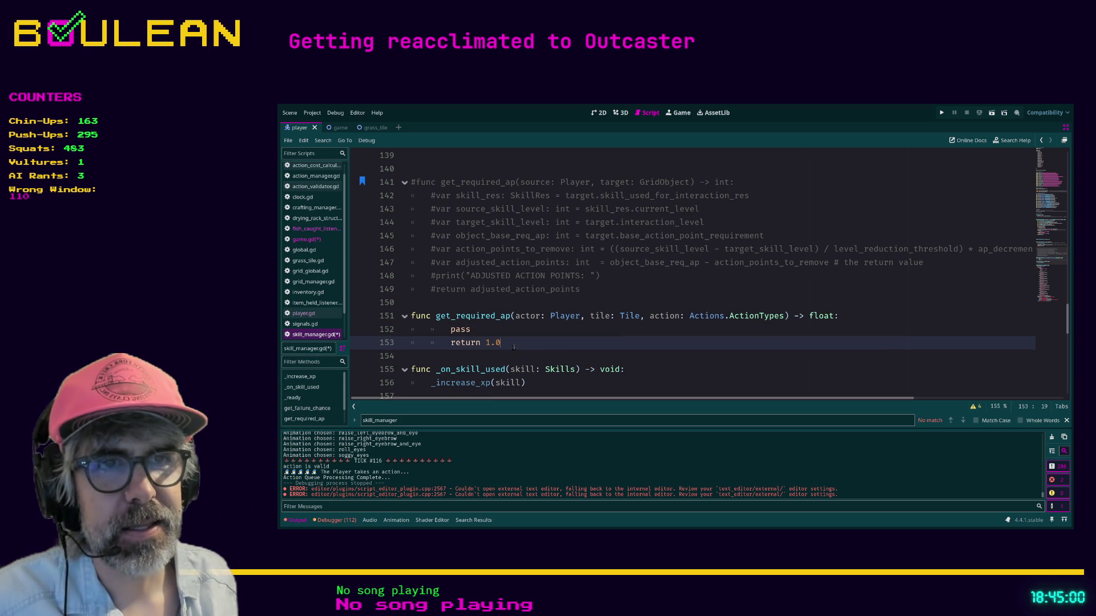
key("ctrl+s")
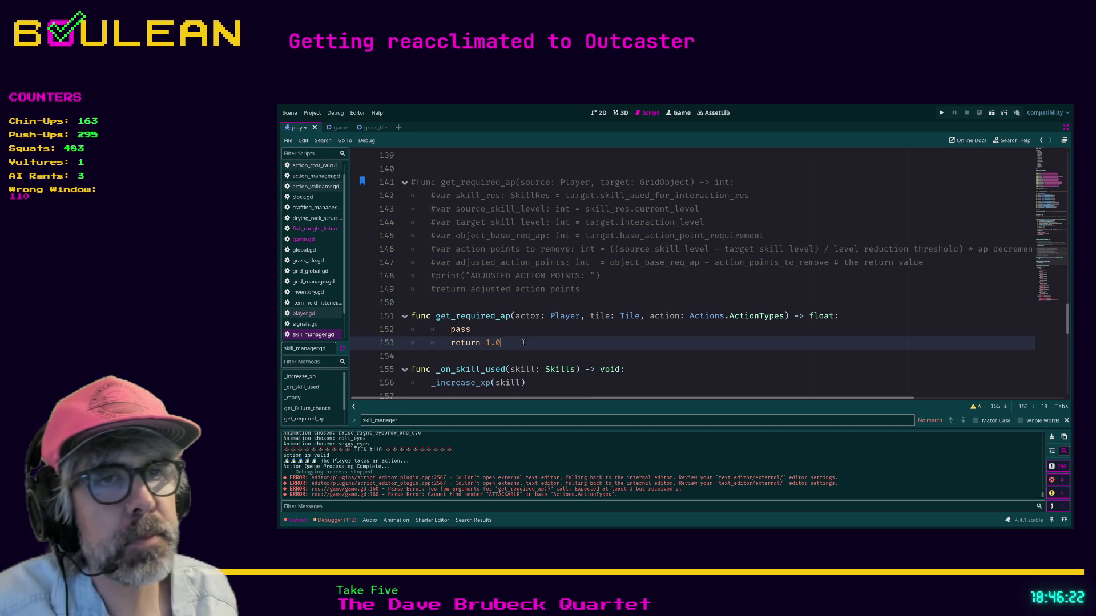
key("shift+Home")
key("shift+Home")
key("shift+Up")
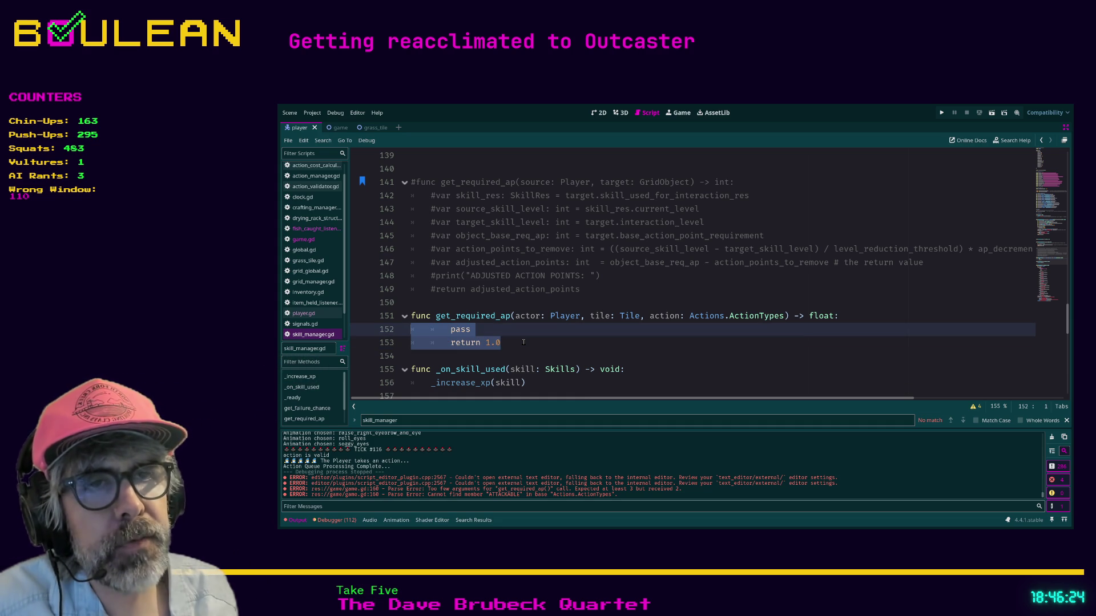
key("BackSpace")
Write 'match Actions.ActionTypes:' as the function body with an indented line below
type("mat")
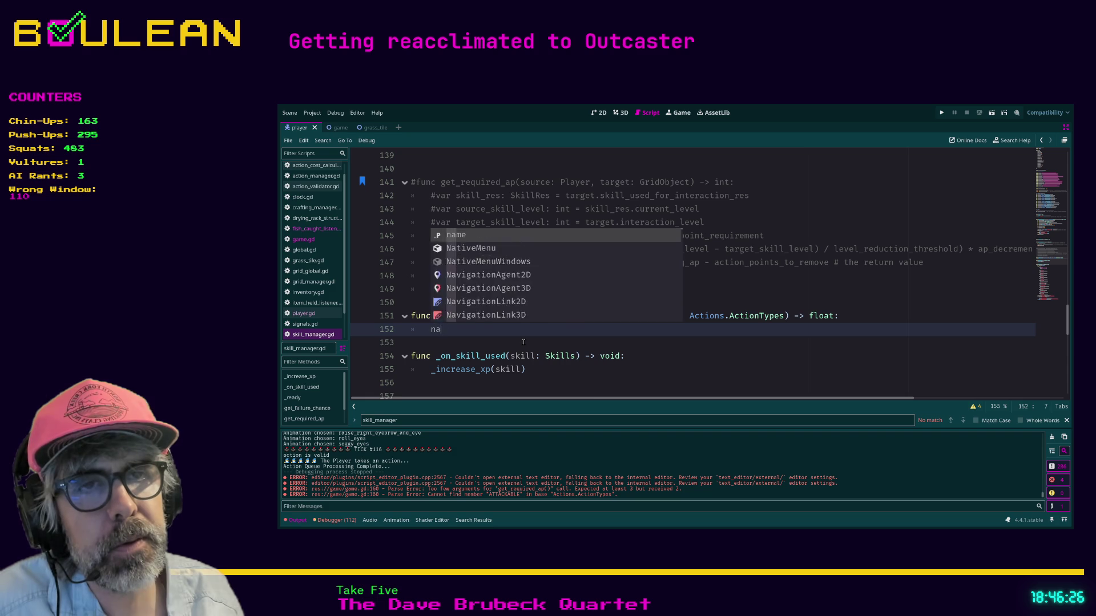
type("ch ")
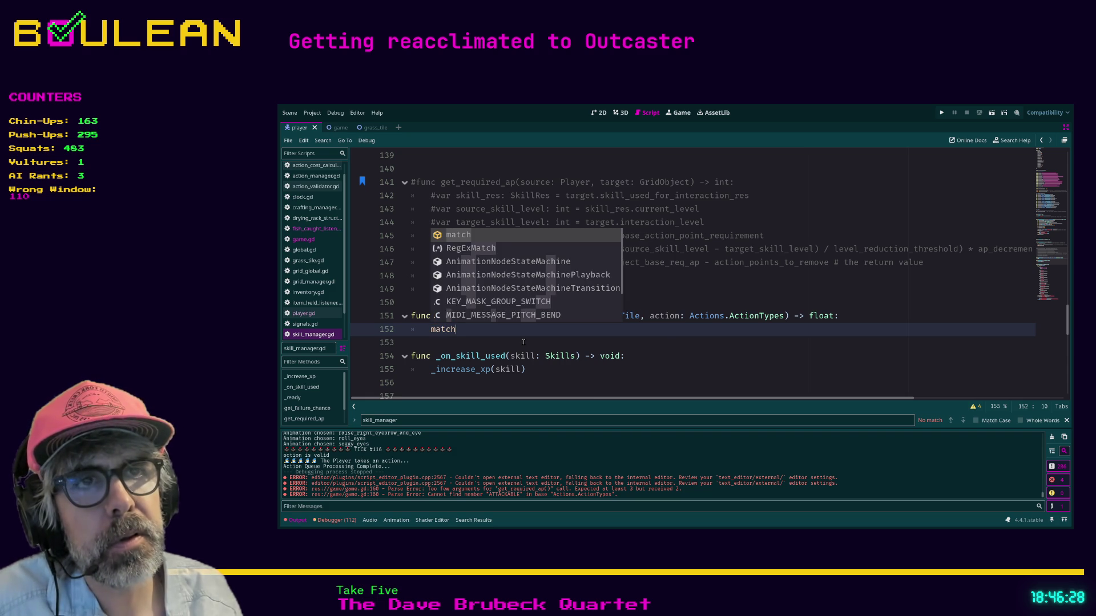
type("Actions")
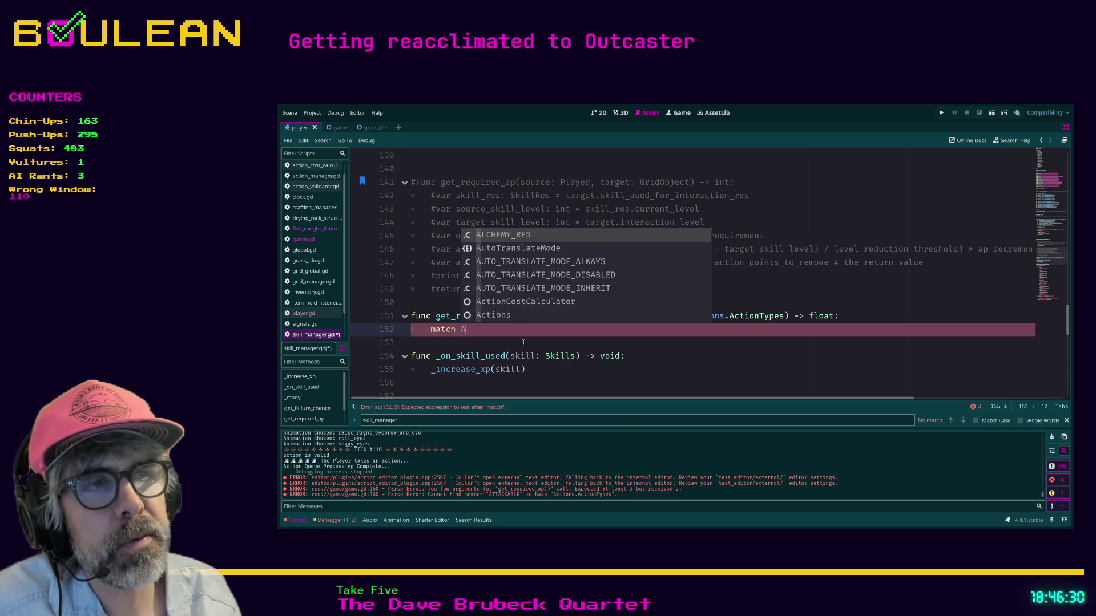
type(".Ac")
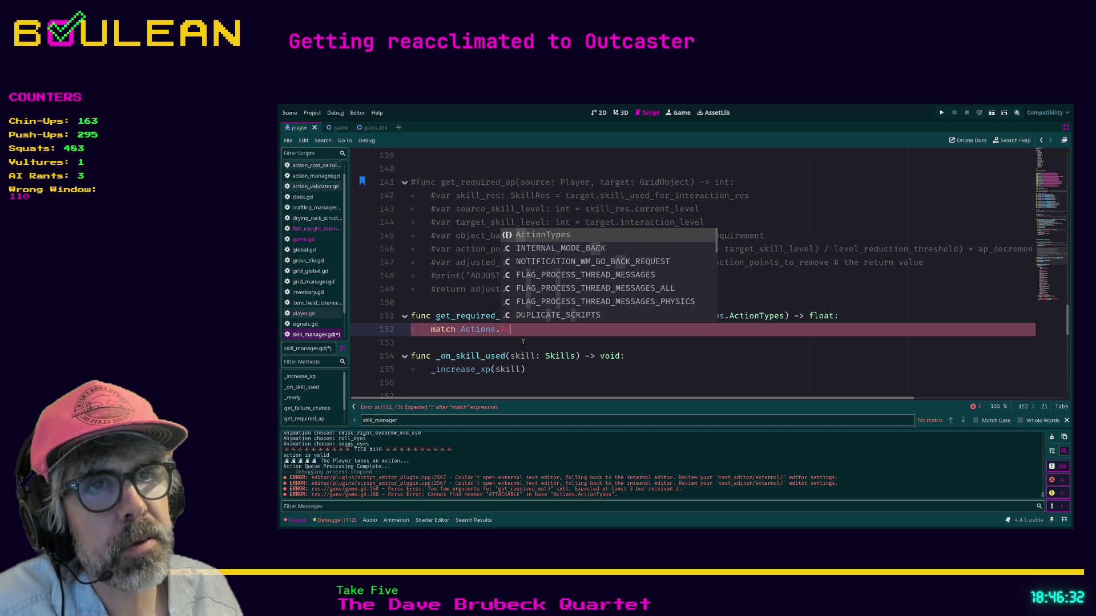
key("Return")
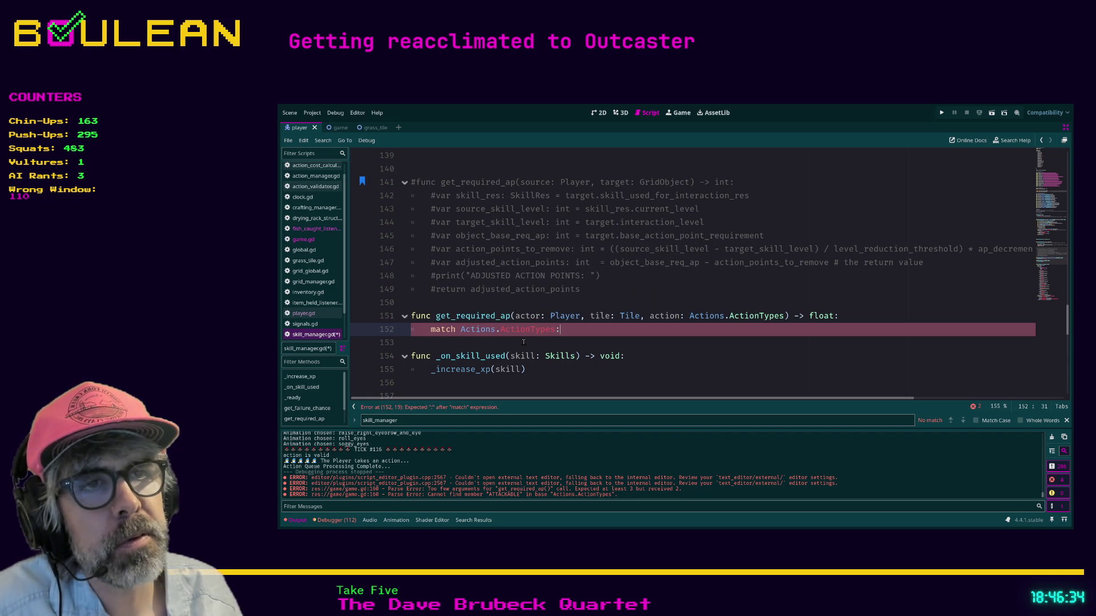
key("Return")
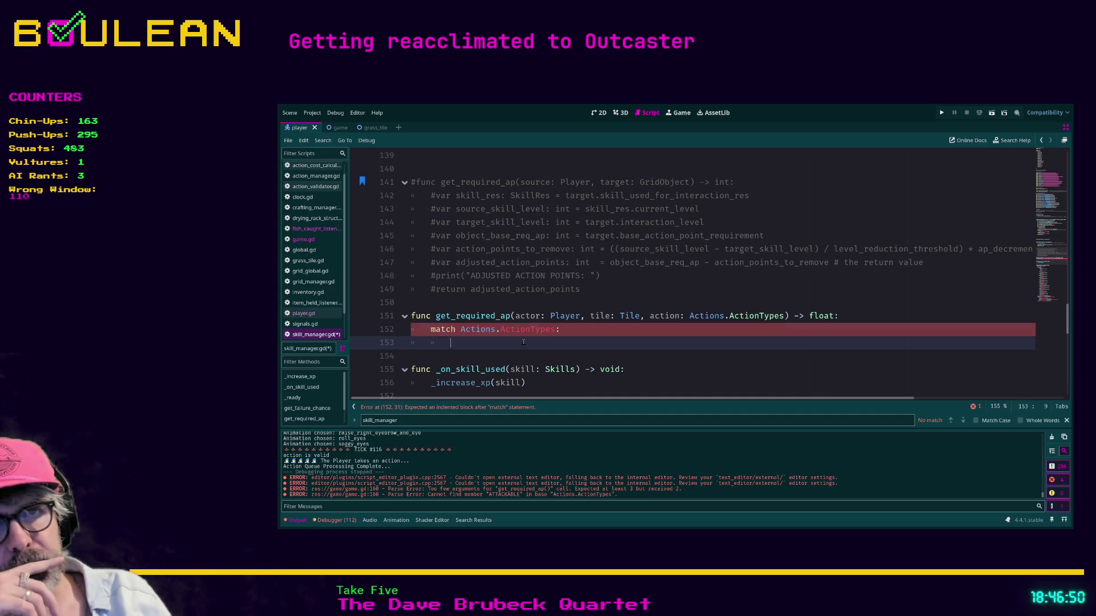
key("Up")
key("Up")
key("Right")
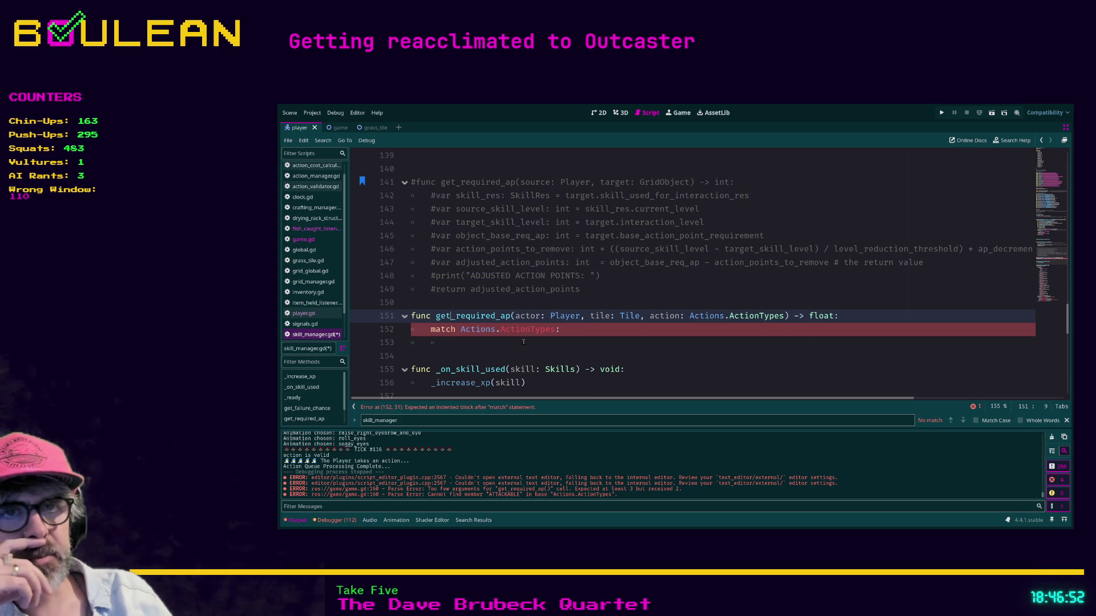
key("shift+Right")
key("shift+Right")
key("shift+Right")
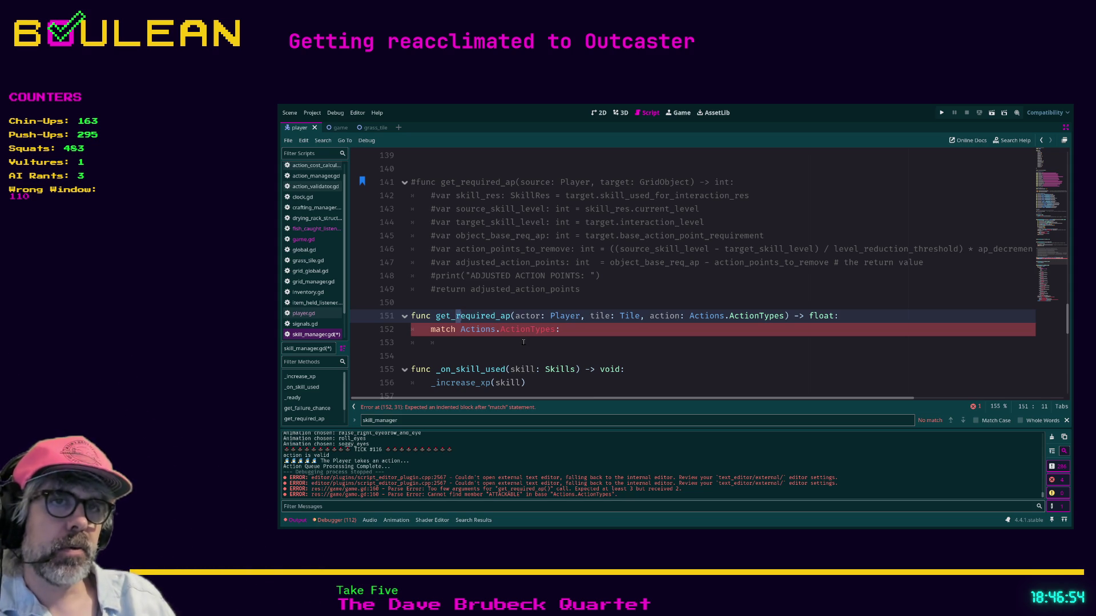
Change get_required_ap to get_ap_cost and add an Actions.ActionTypes.ATTACK: case to the match
key("BackSpace")
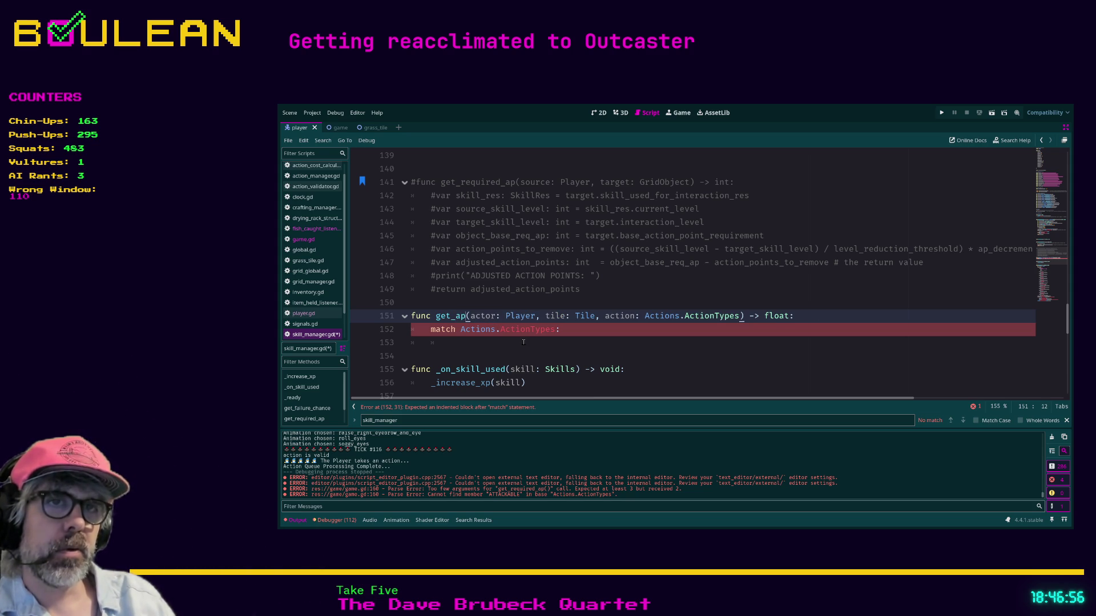
type("_cost")
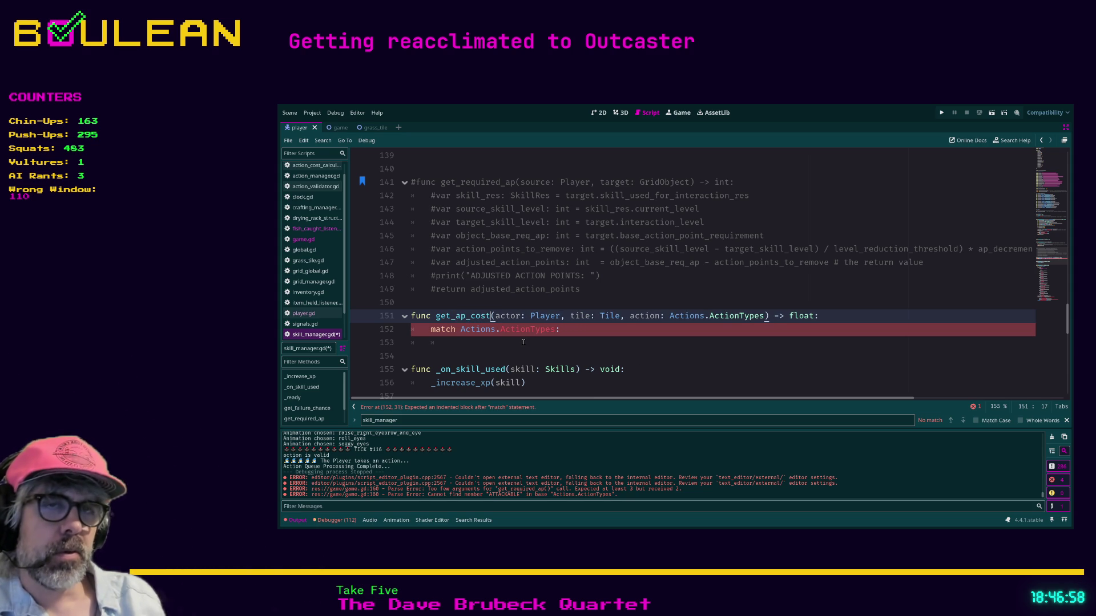
key("Down")
key("Down")
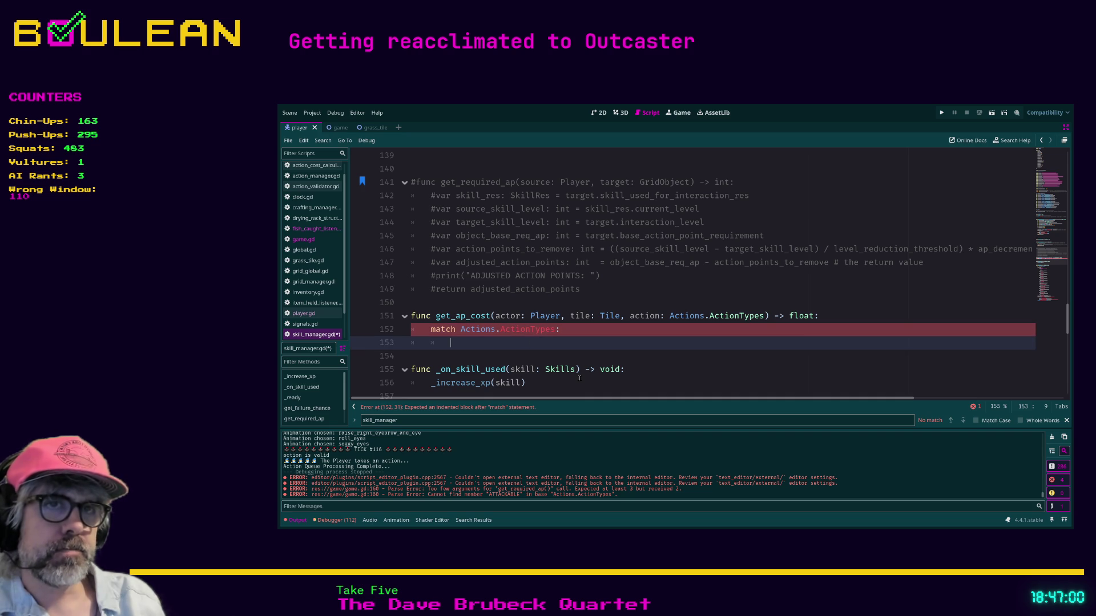
type("Actions.")
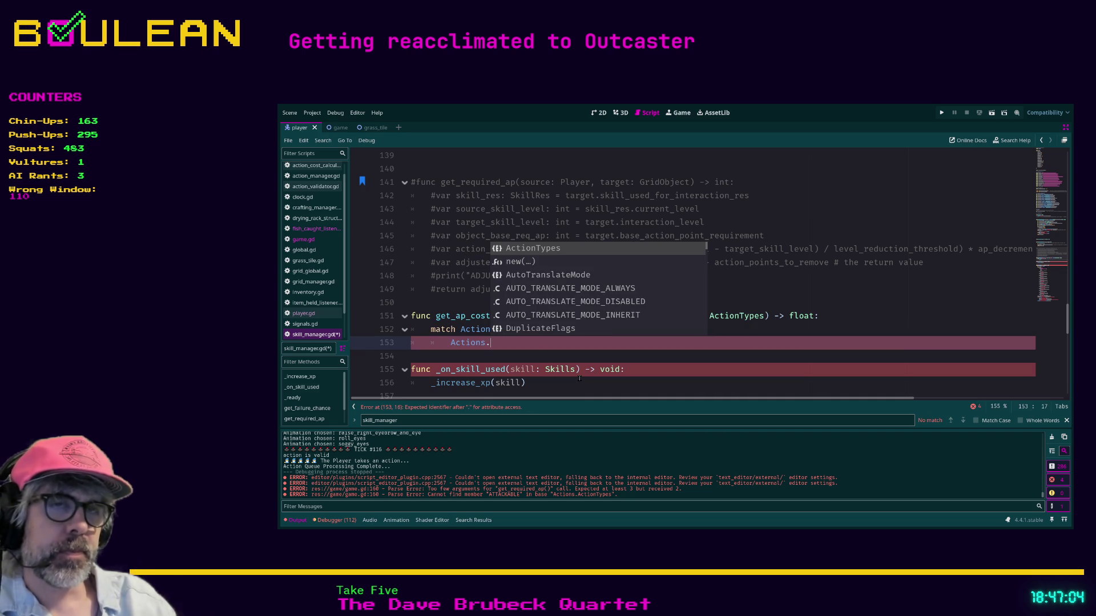
key("Return")
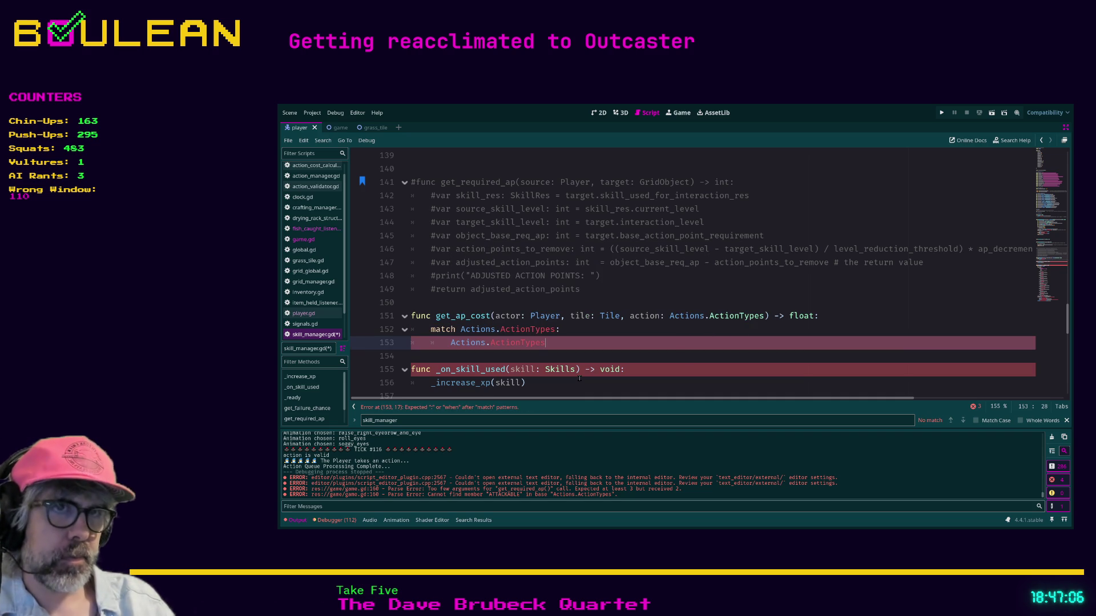
type(".")
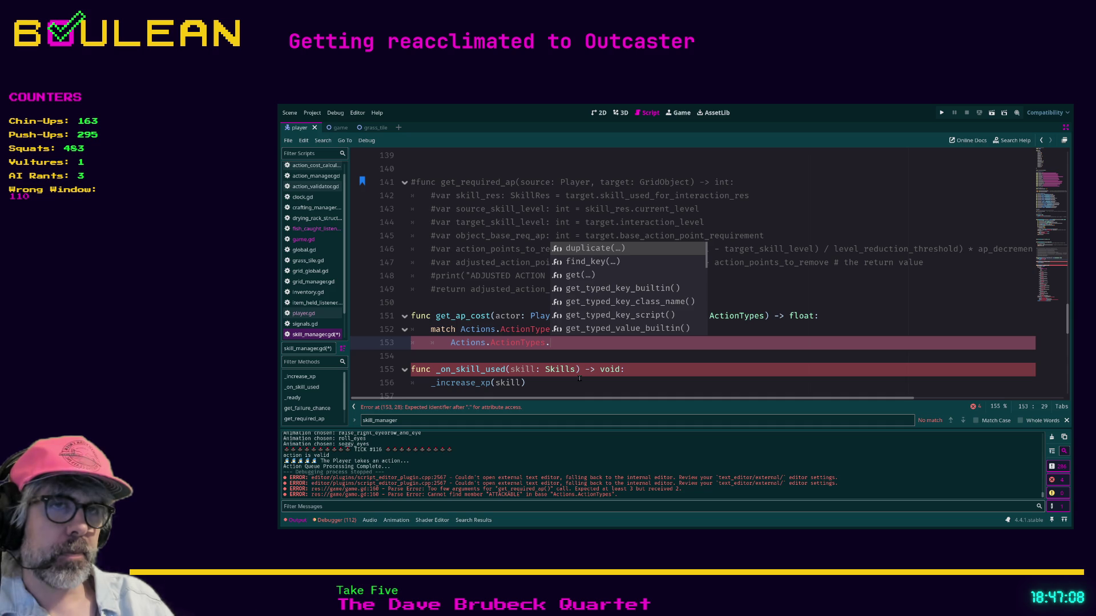
type("A")
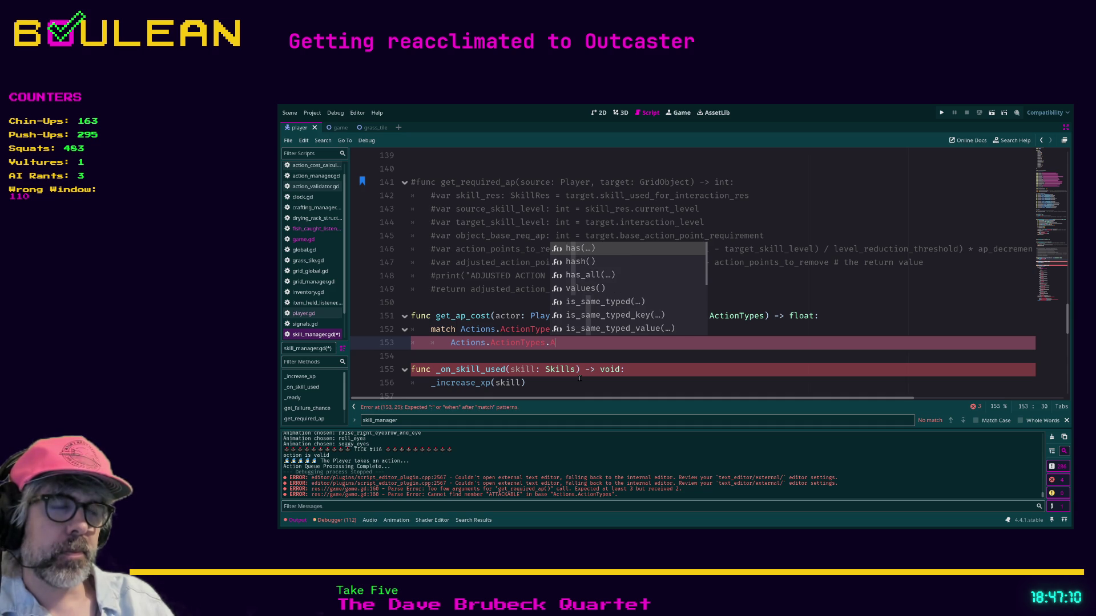
type("TTACK:")
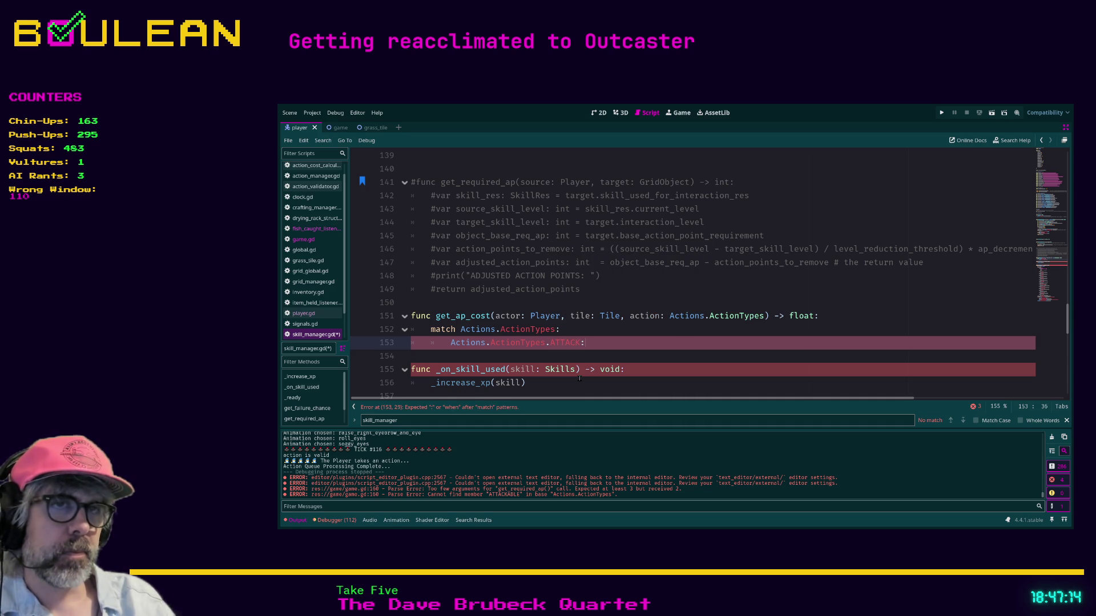
key("Return")
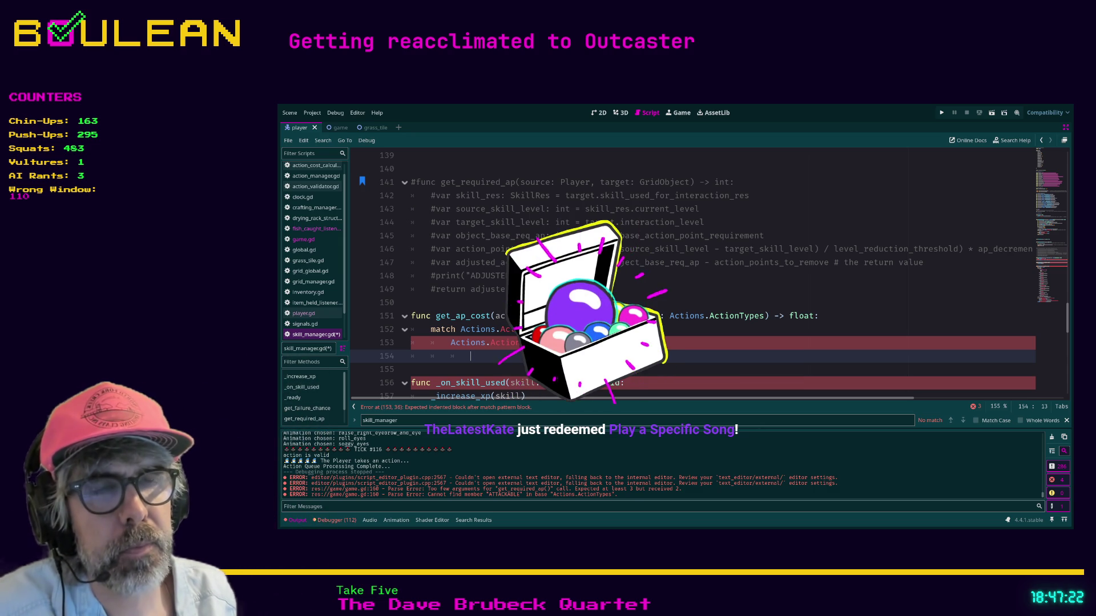
Return 0 under ATTACK and add an Actions.ActionTypes.BUILD: case returning 0
type("return")
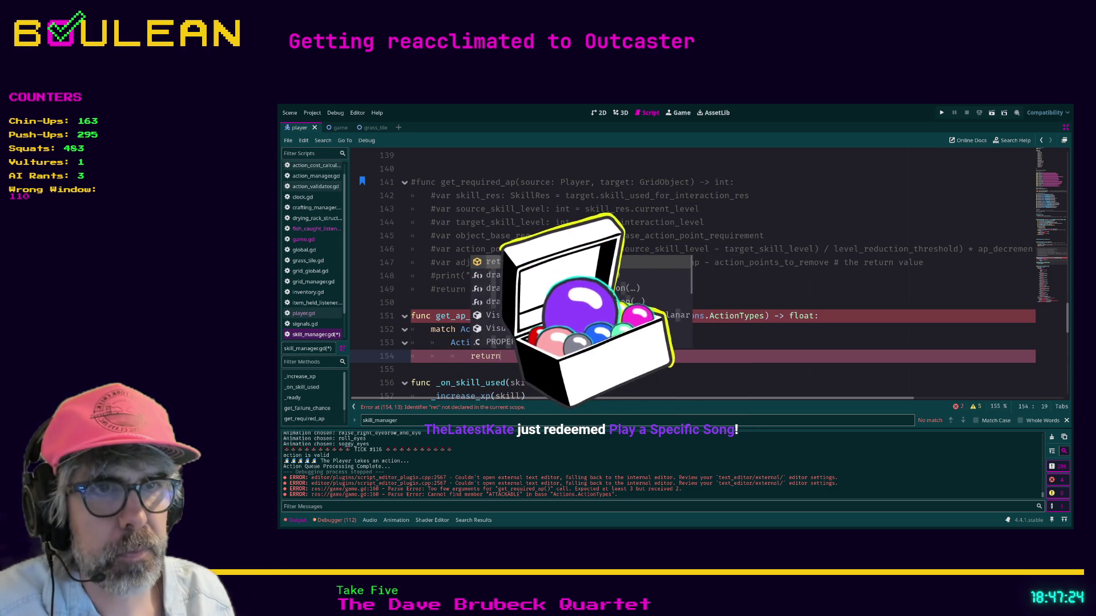
type(" -")
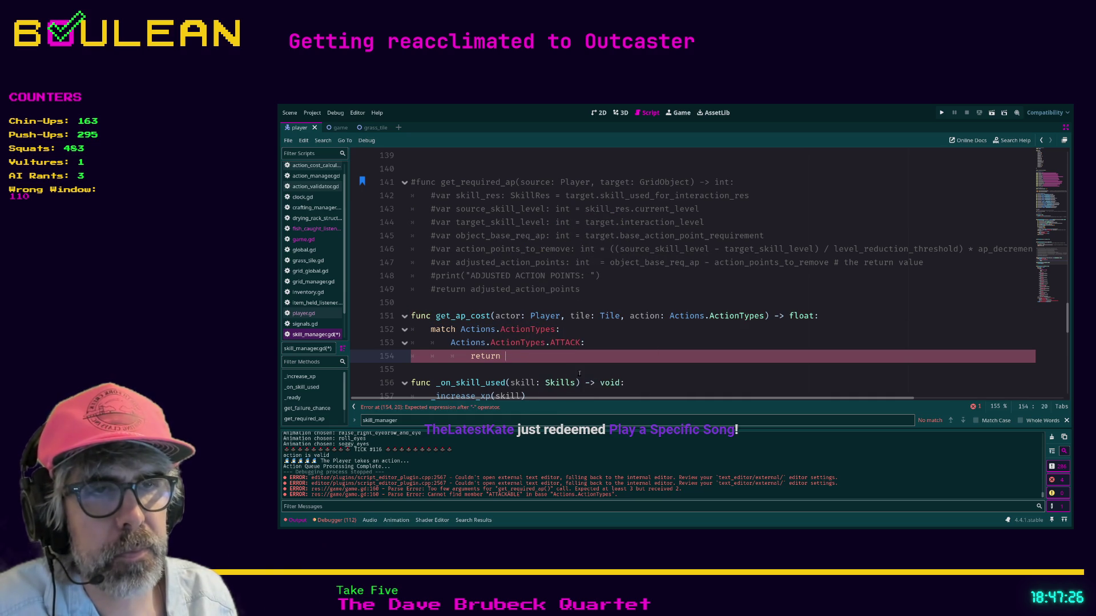
key("BackSpace")
type("0")
key("Return")
type("Actions.ActionT")
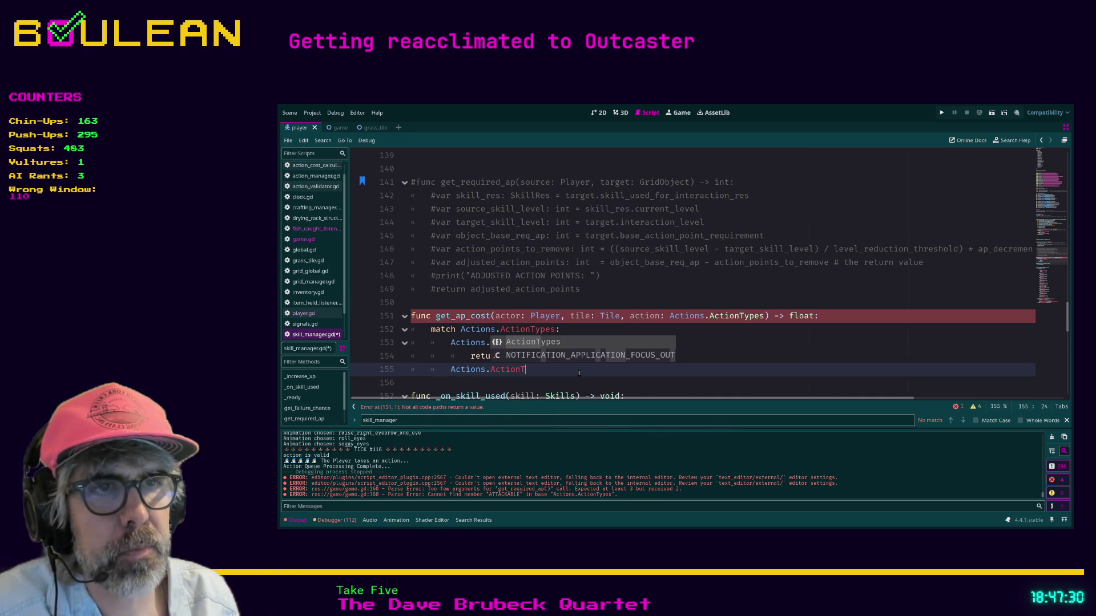
type("ypes.")
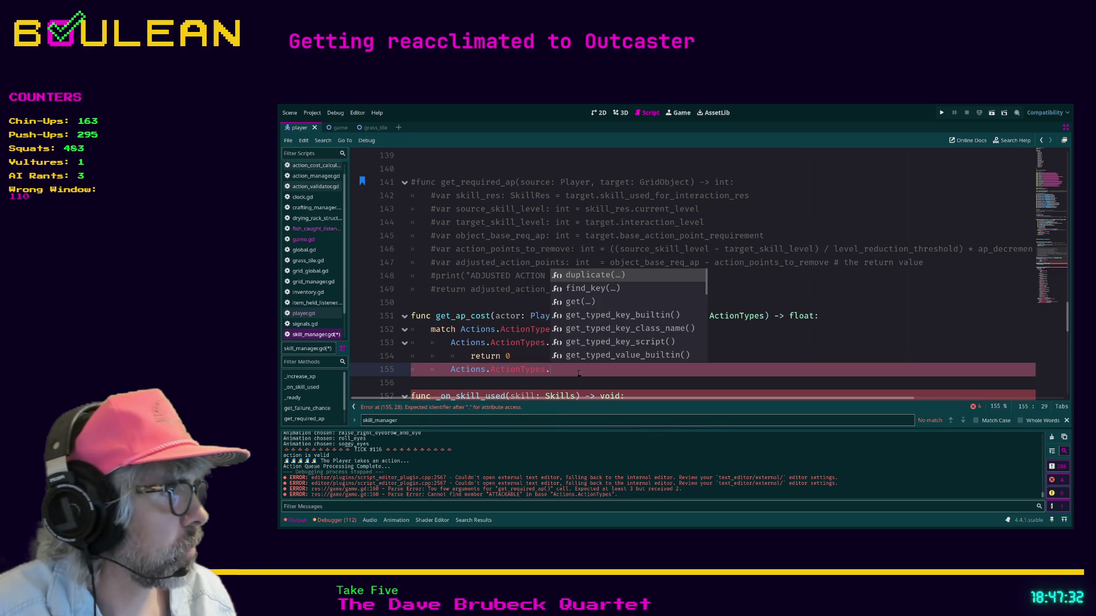
type("BUILD:")
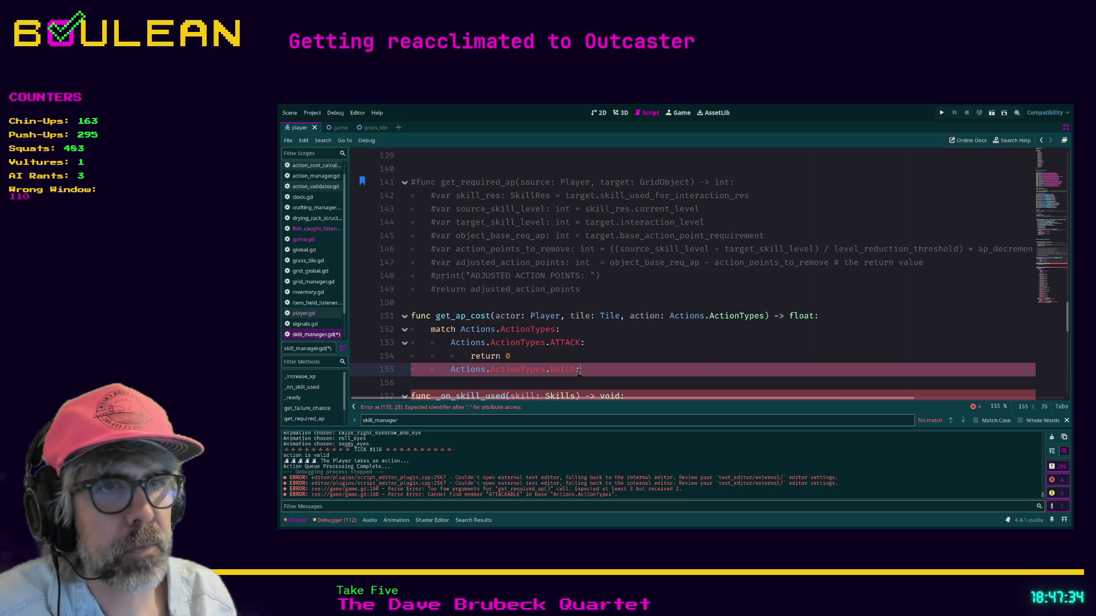
key("Return")
type("return ")
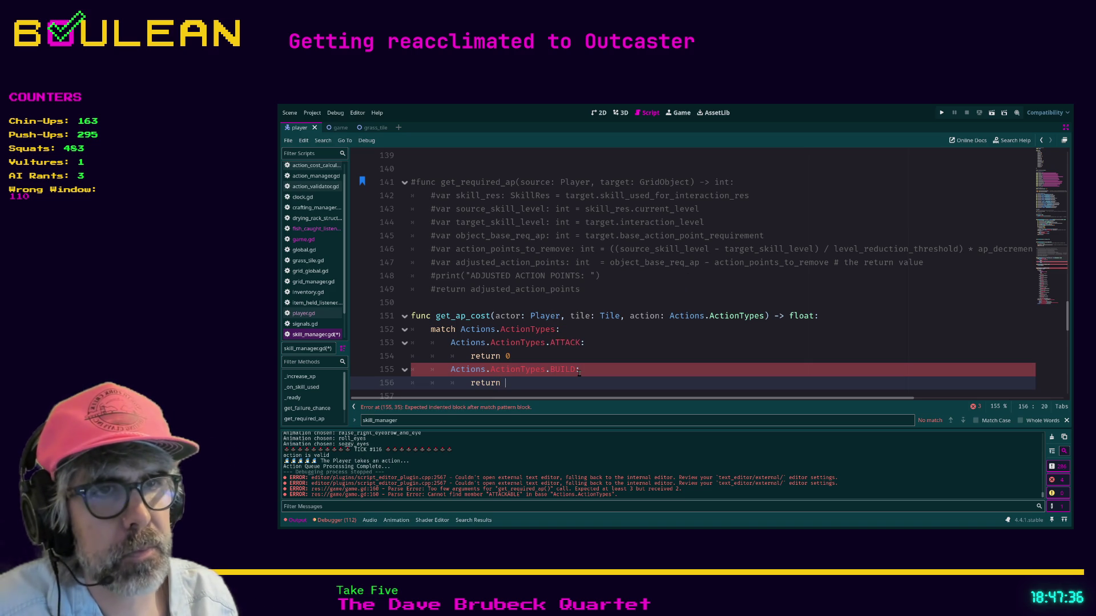
type("0")
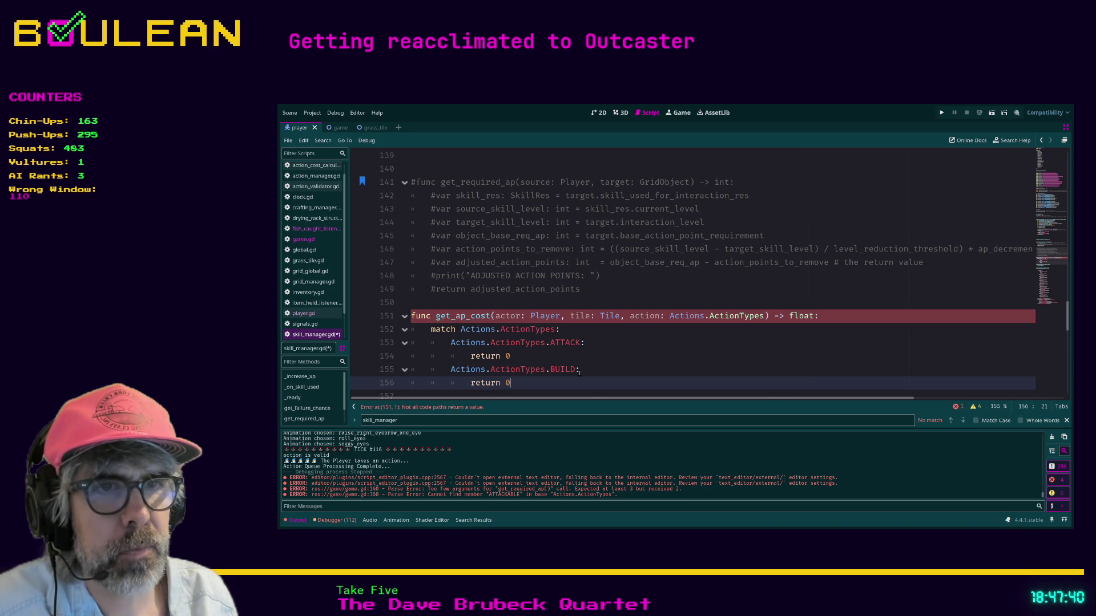
Add an unindented default return 0 after the match and save skill_manager.gd
key("Return")
type("return -")
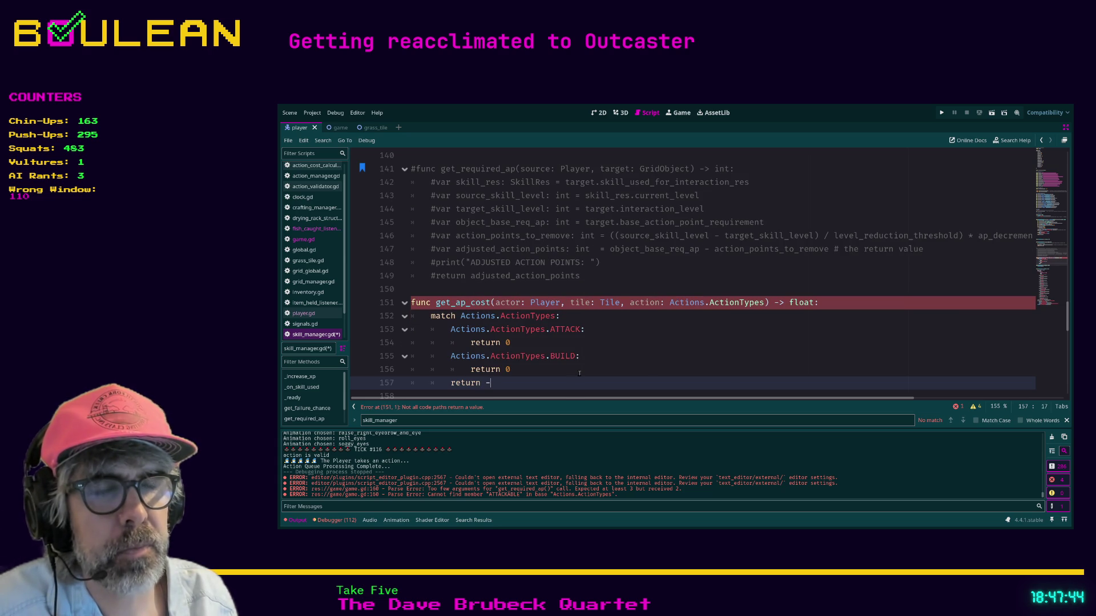
key("BackSpace")
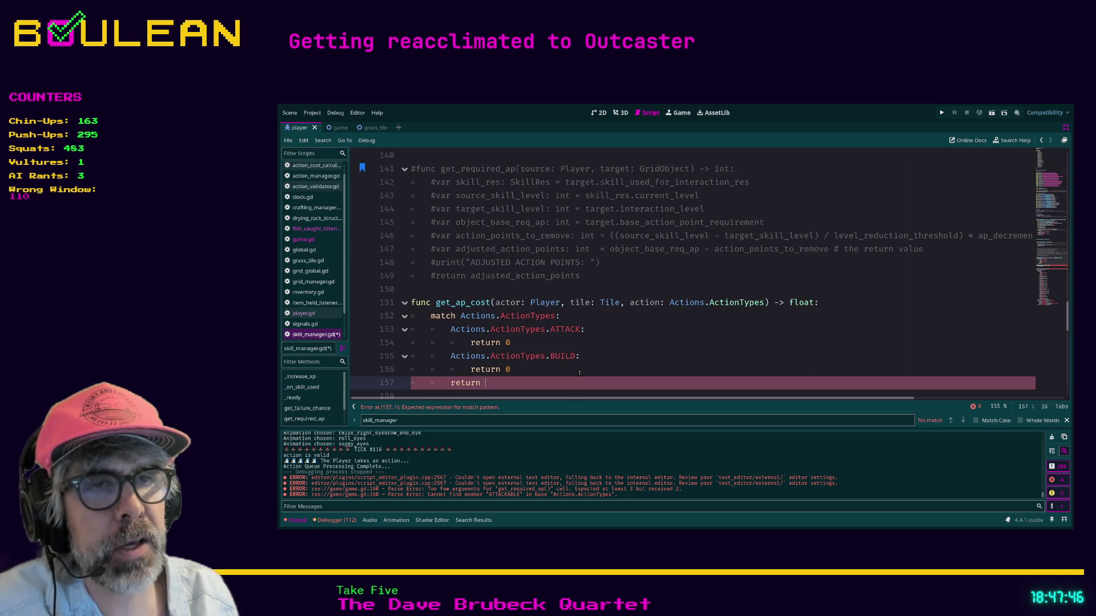
type("-")
key("BackSpace")
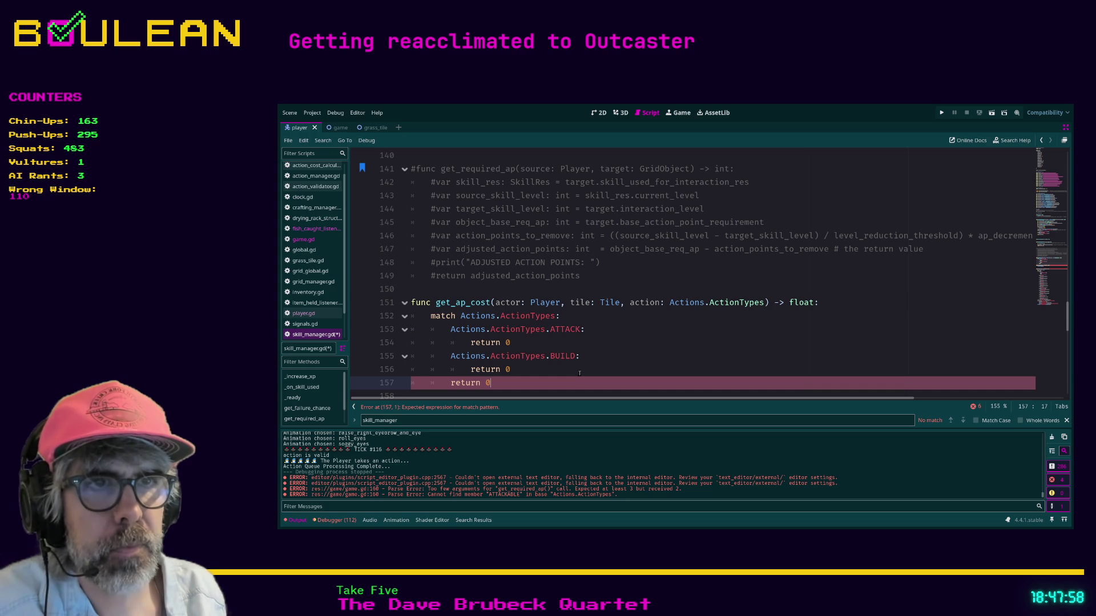
key("shift+Tab")
scroll(575, 365, "down", 1)
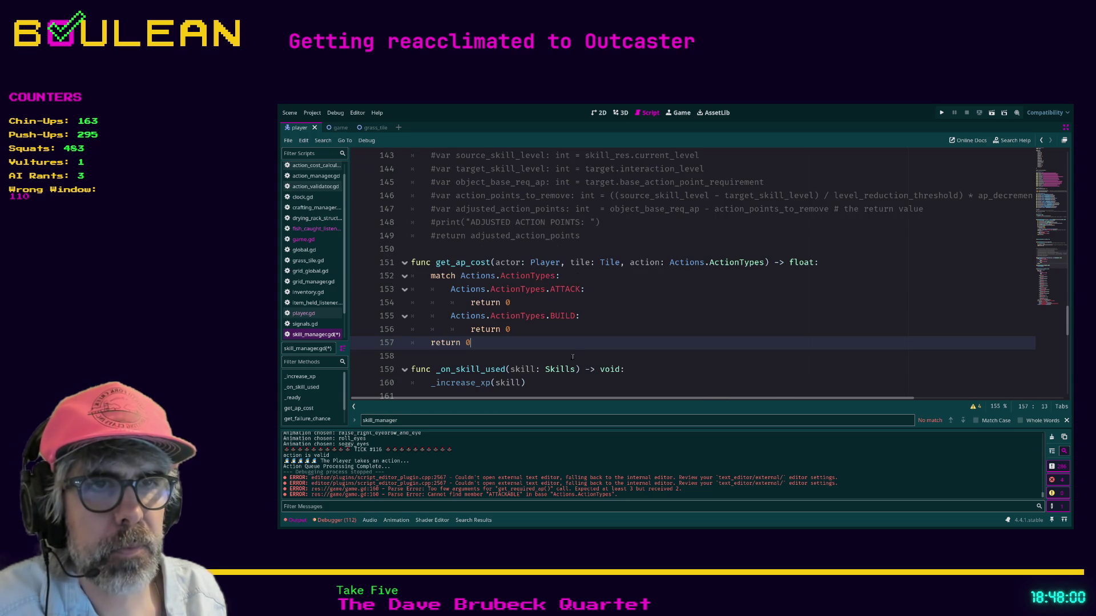
key("ctrl+s")
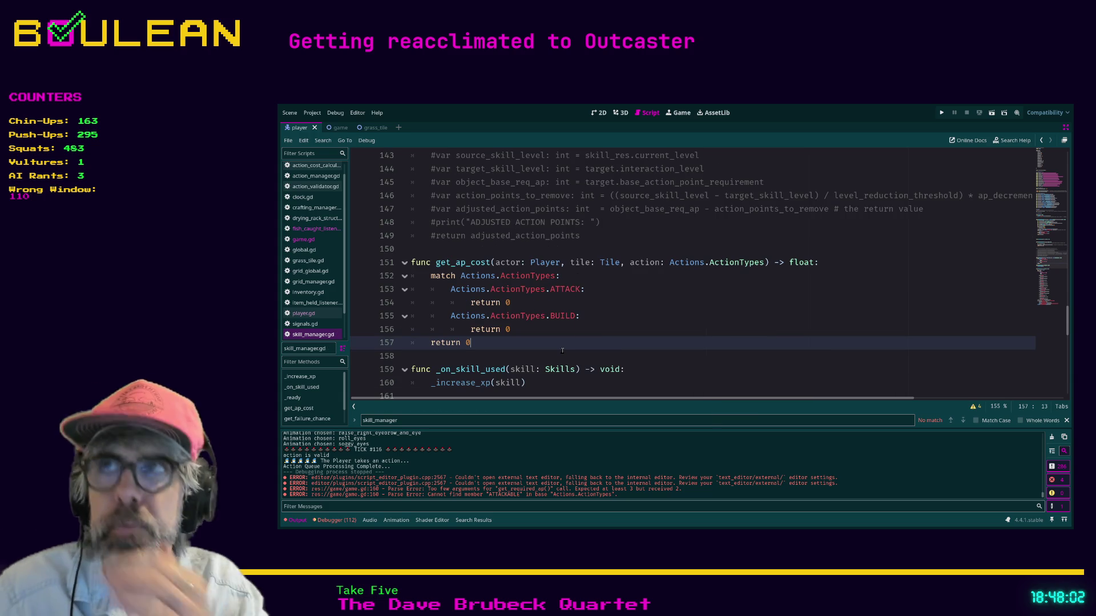